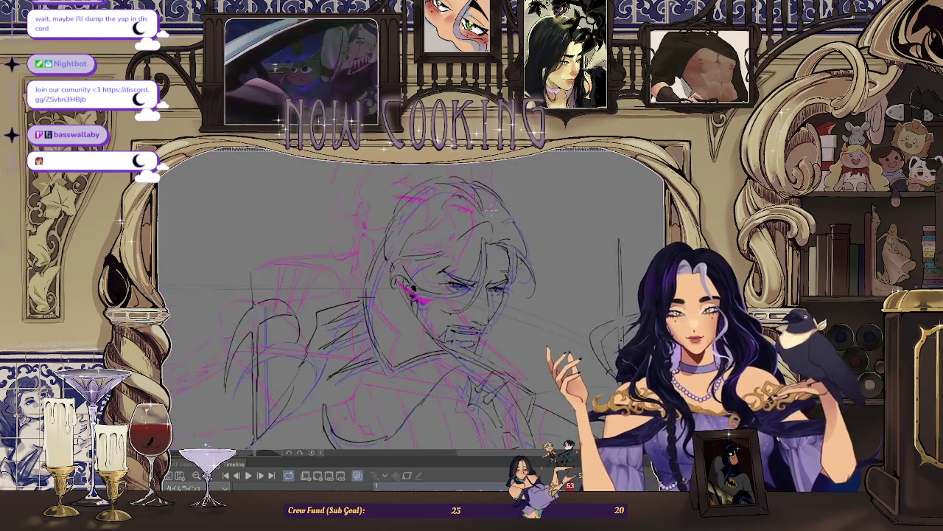
Toggle the onion skin off and on, then compare frames 49 and 51
click(360, 479)
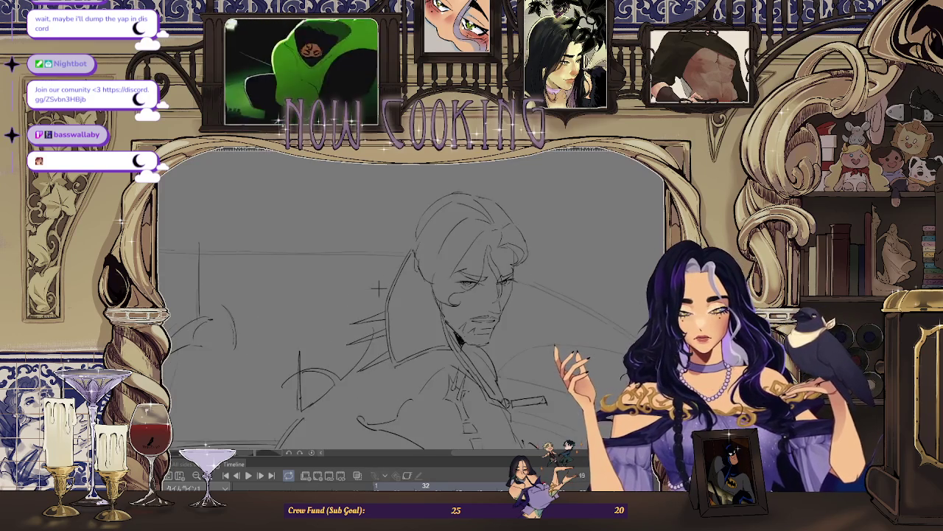
click(357, 475)
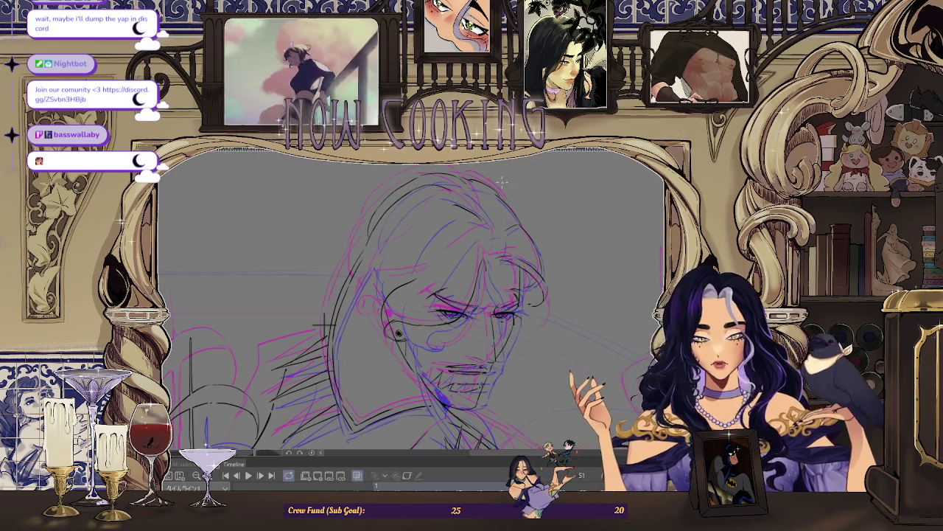
key(Right)
key(Right)
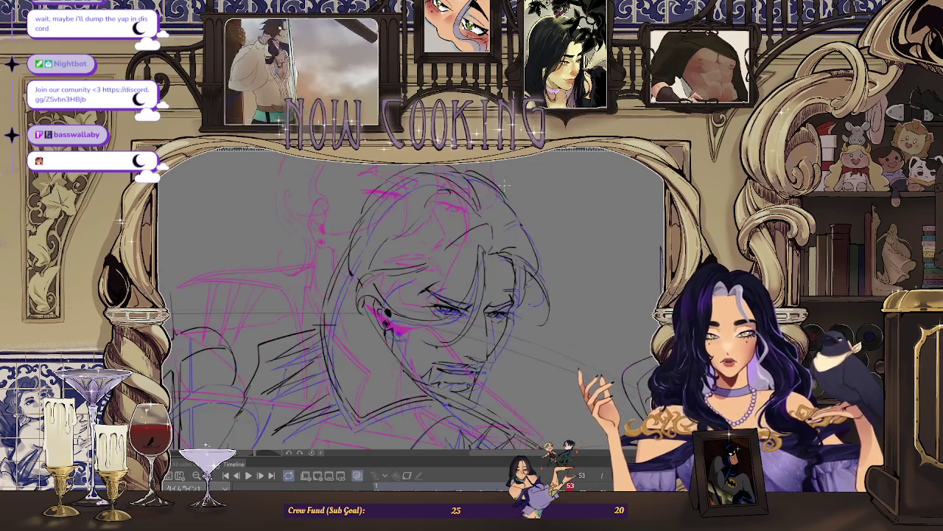
key(Left)
key(Left)
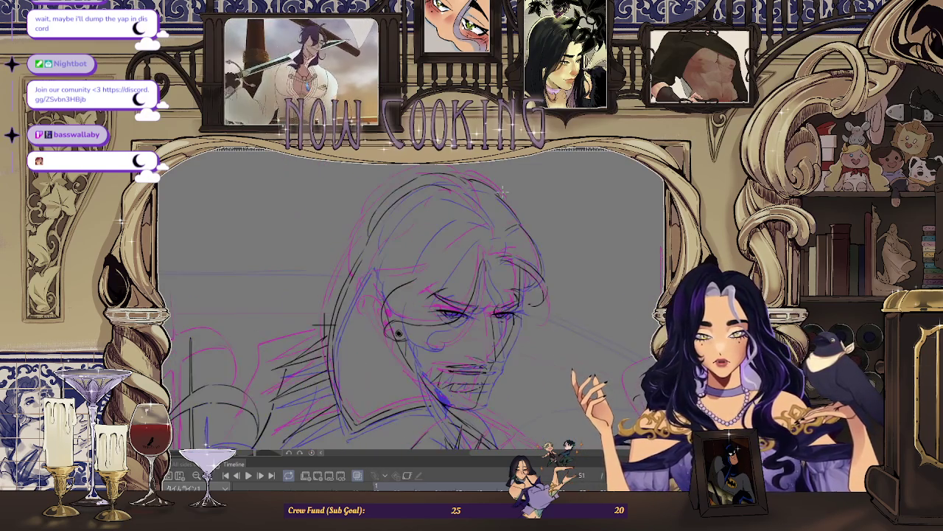
key(Left)
key(Left)
key(Right)
key(Right)
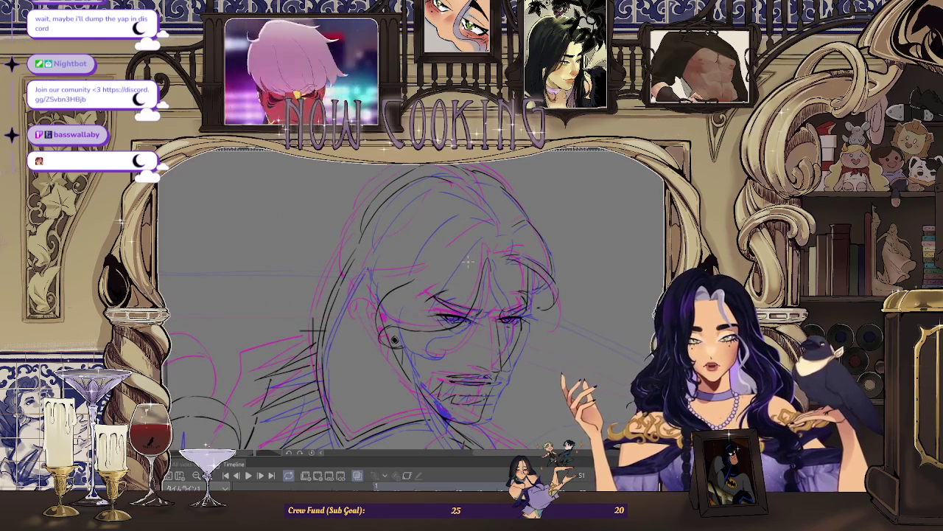
key(Left)
key(Left)
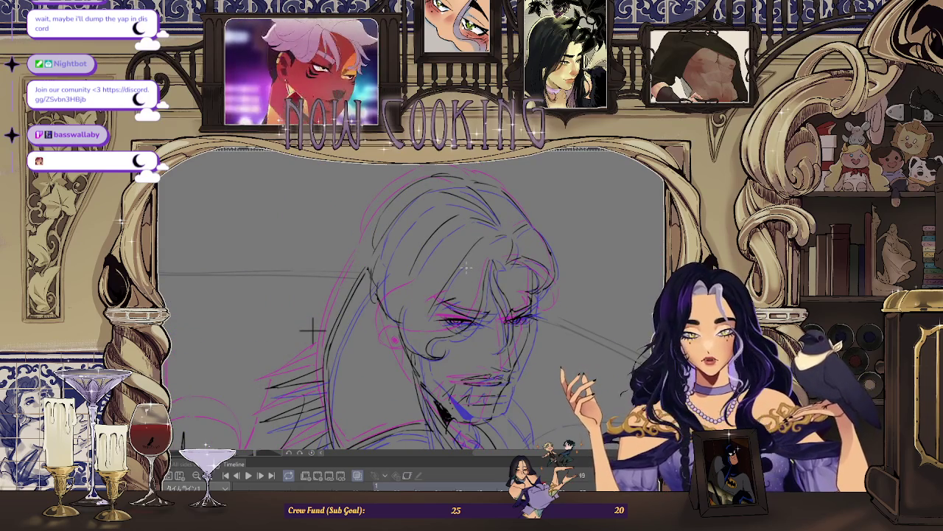
key(Right)
key(Right)
key(Left)
key(Left)
key(Right)
key(Right)
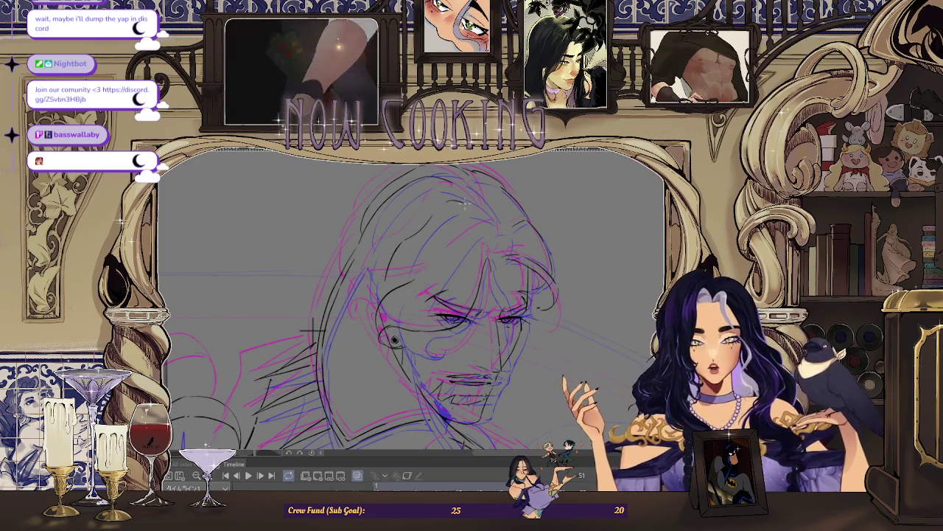
Zoom on the sketch and flip between frames 49 and 51 to check the motion
scroll(442, 207, up, 1)
scroll(449, 212, up, 1)
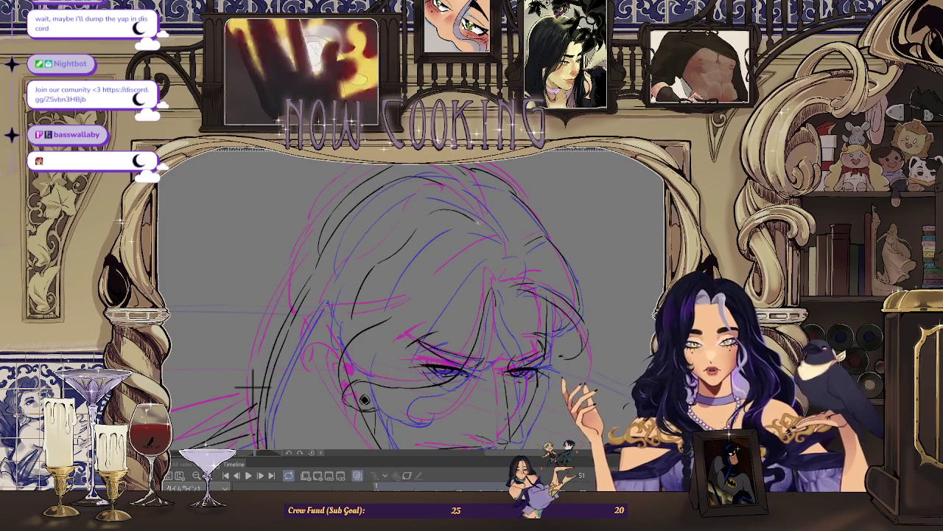
scroll(324, 330, down, 1)
scroll(324, 330, up, 1)
scroll(317, 324, down, 2)
scroll(306, 315, up, 1)
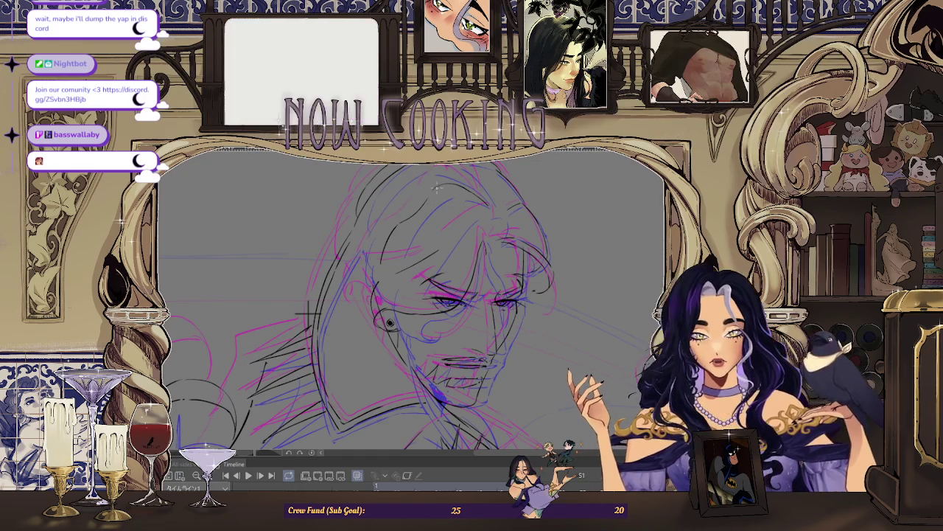
key(Left)
key(Left)
key(Right)
key(Right)
key(Left)
key(Left)
key(Right)
key(Right)
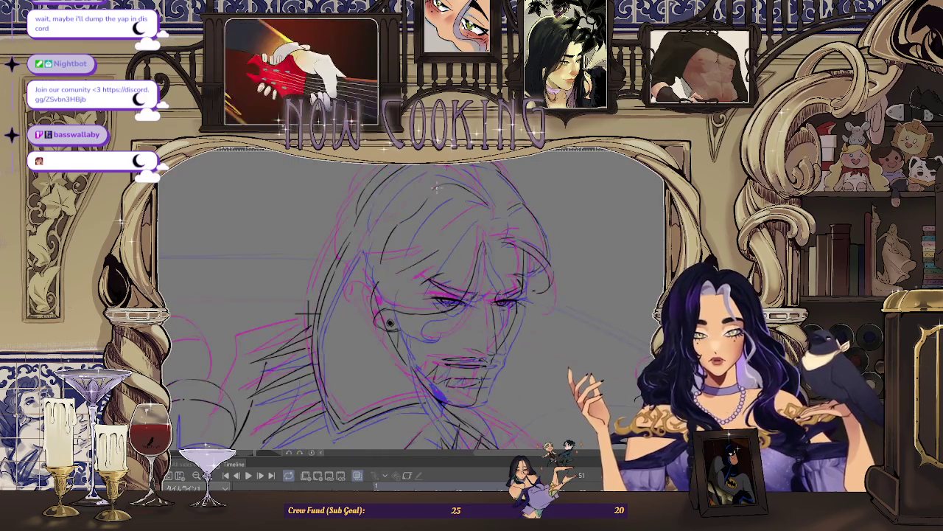
key(Left)
key(Right)
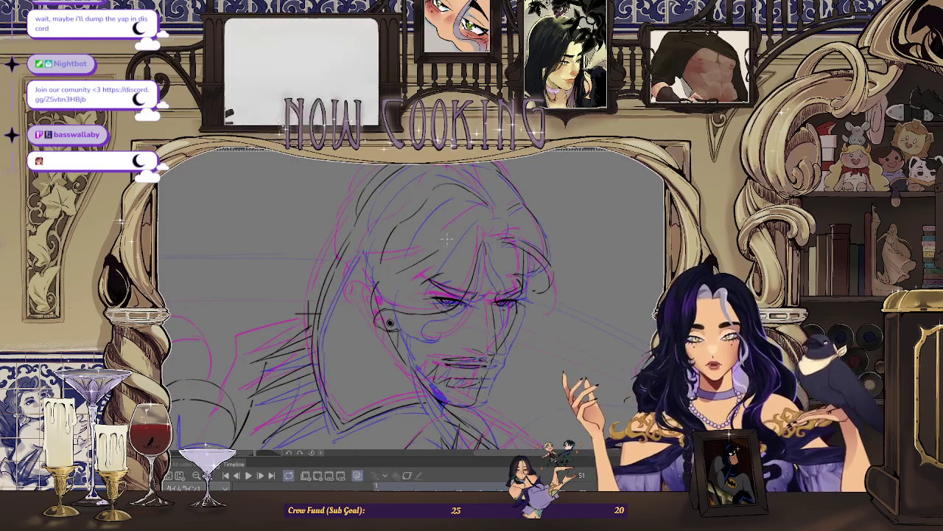
scroll(447, 237, up, 1)
scroll(435, 247, up, 2)
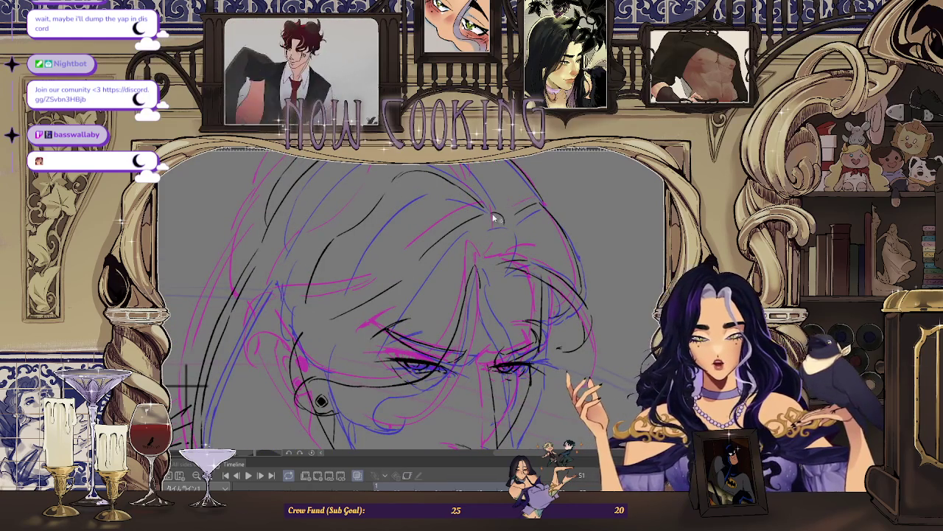
key(Right)
key(Right)
key(Left)
key(Left)
key(Right)
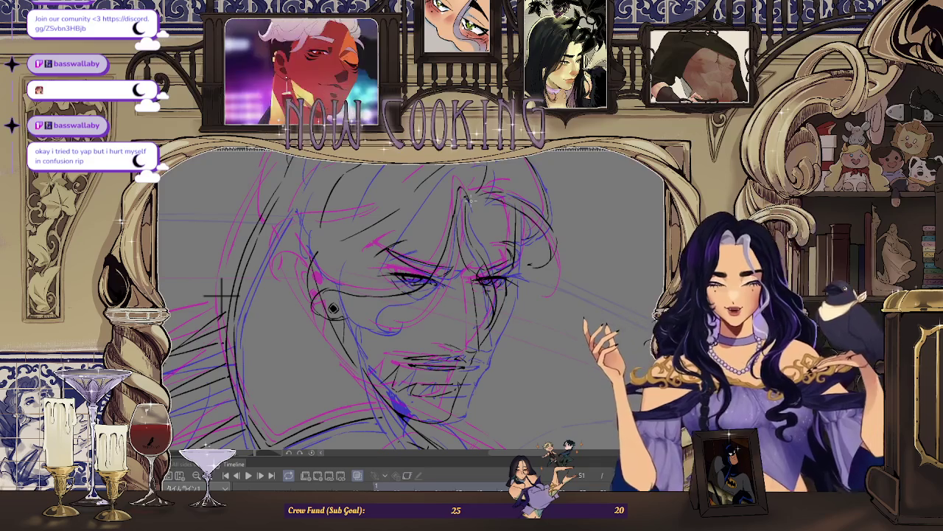
Step through frames 49 to 57, then play the animation back
scroll(470, 221, up, 2)
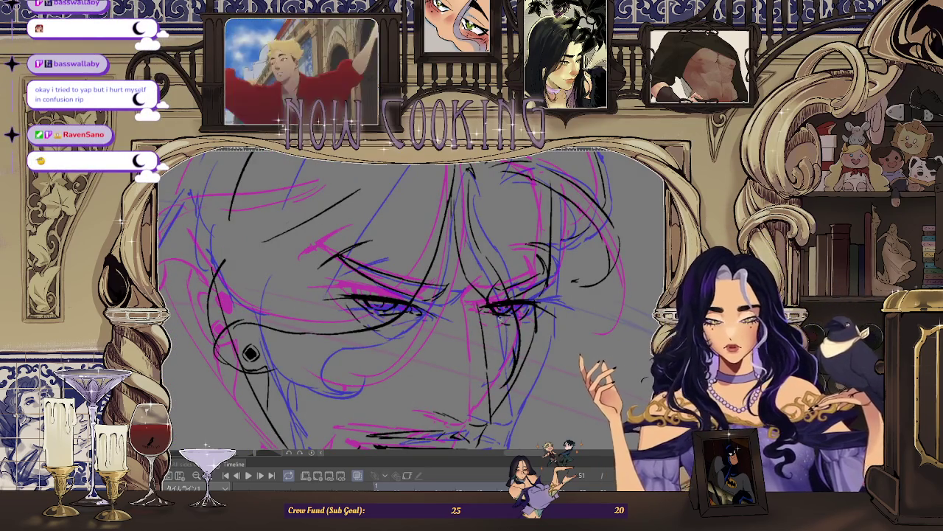
scroll(412, 302, down, 3)
scroll(412, 302, up, 3)
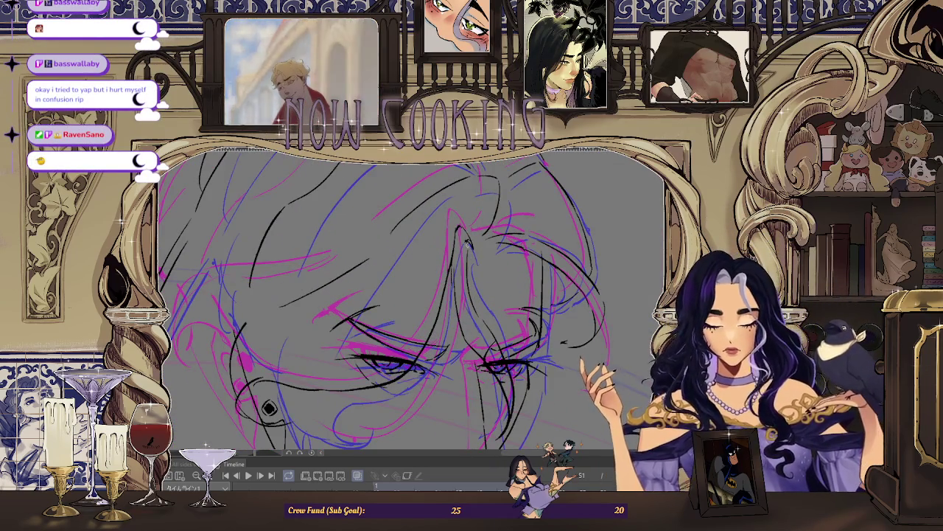
scroll(468, 243, down, 2)
scroll(290, 316, down, 2)
key(Right)
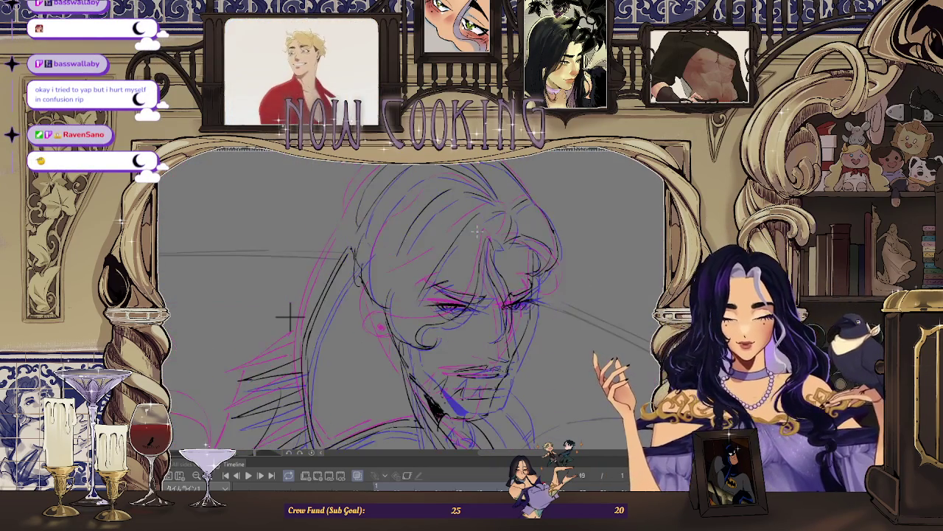
key(Right)
key(Right)
key(Right)
key(Right)
key(Right)
key(Left)
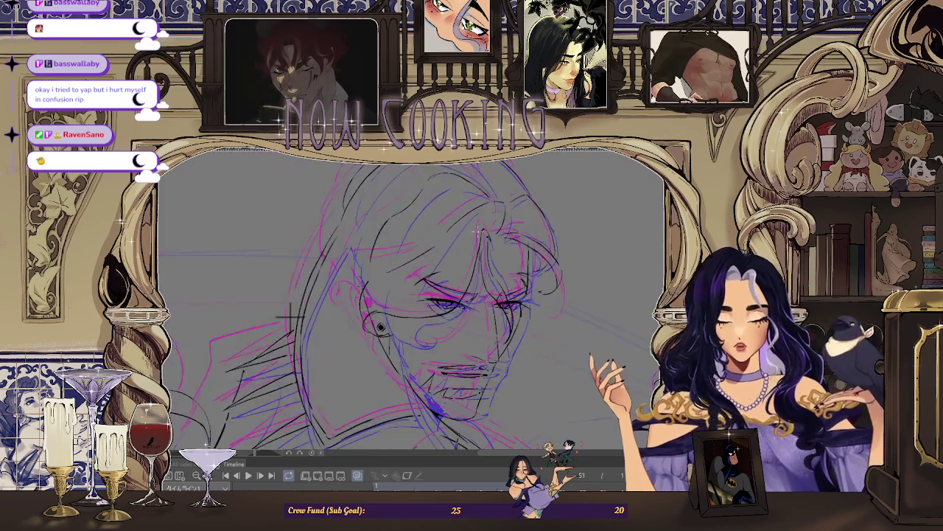
key(Left)
key(Left)
key(Left)
key(Left)
key(Left)
key(Left)
key(Left)
key(Right)
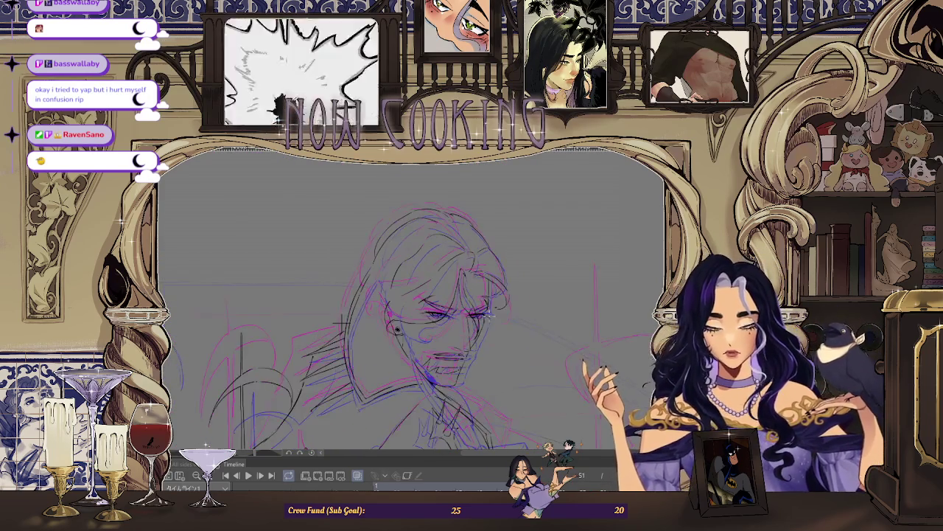
key(Right)
key(Left)
key(Left)
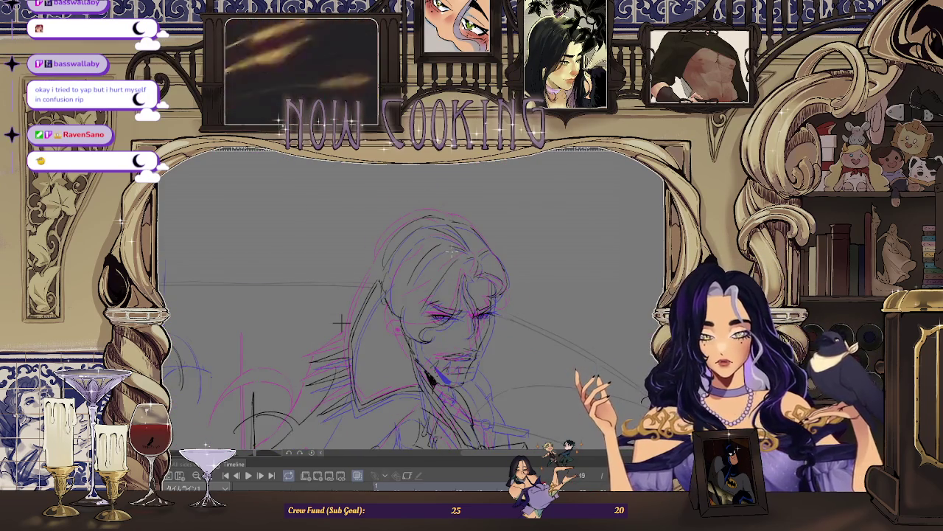
key(Right)
key(Right)
key(Right)
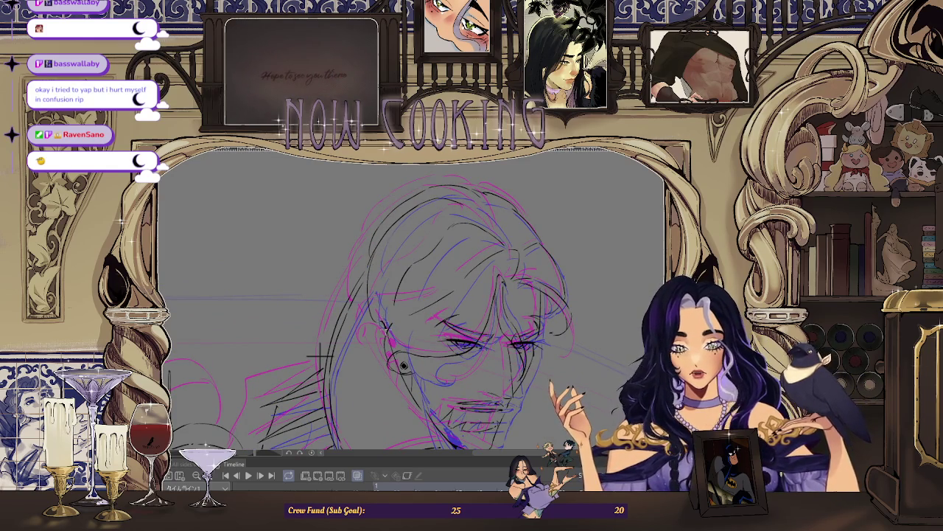
key(space)
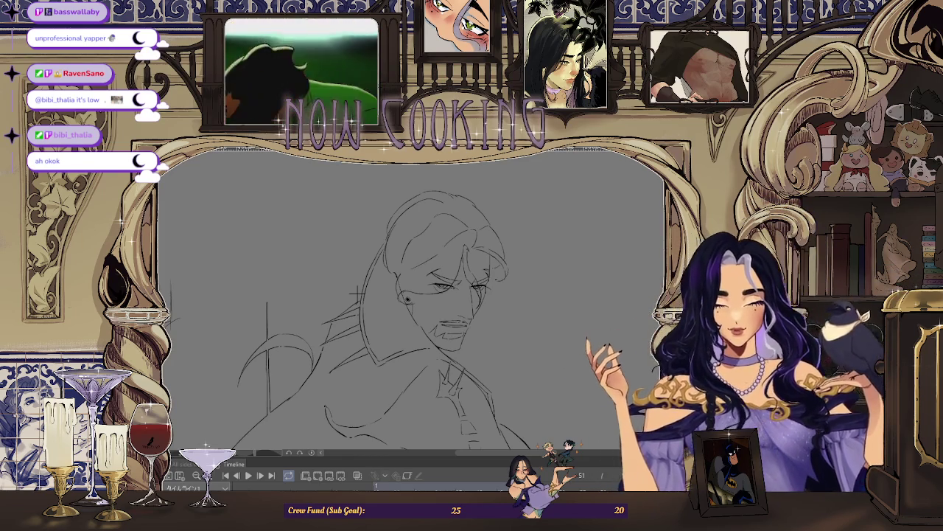
key(minus)
key(minus)
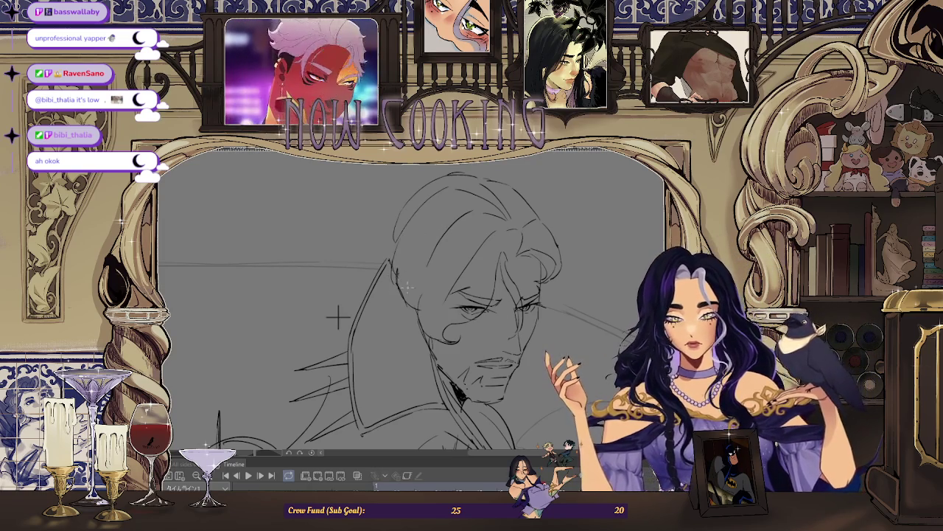
scroll(404, 251, down, 3)
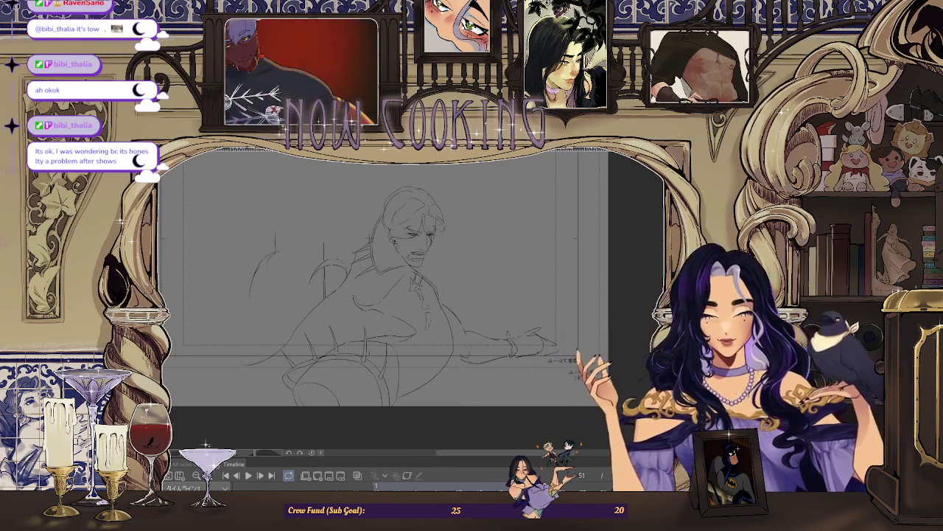
Adjust the zoom and turn on the onion skin with Ctrl+Shift+O
scroll(523, 286, up, 5)
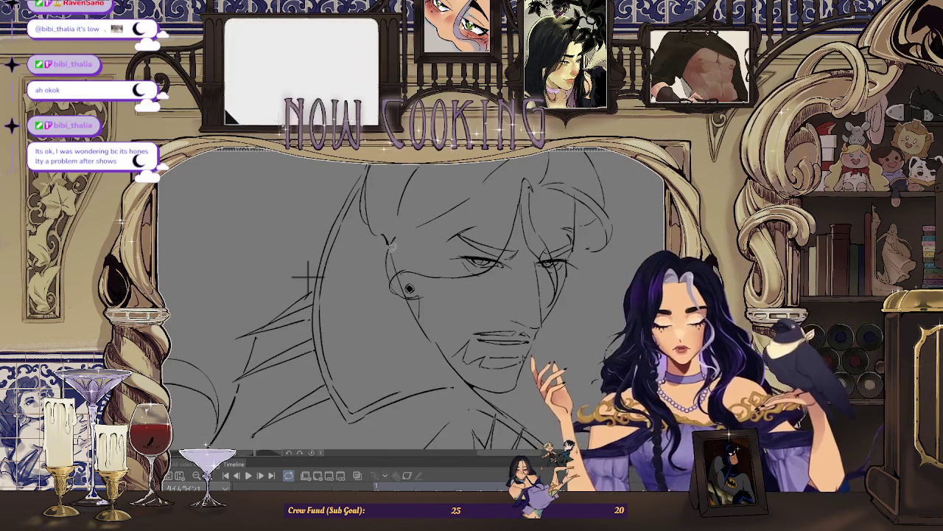
scroll(512, 247, down, 3)
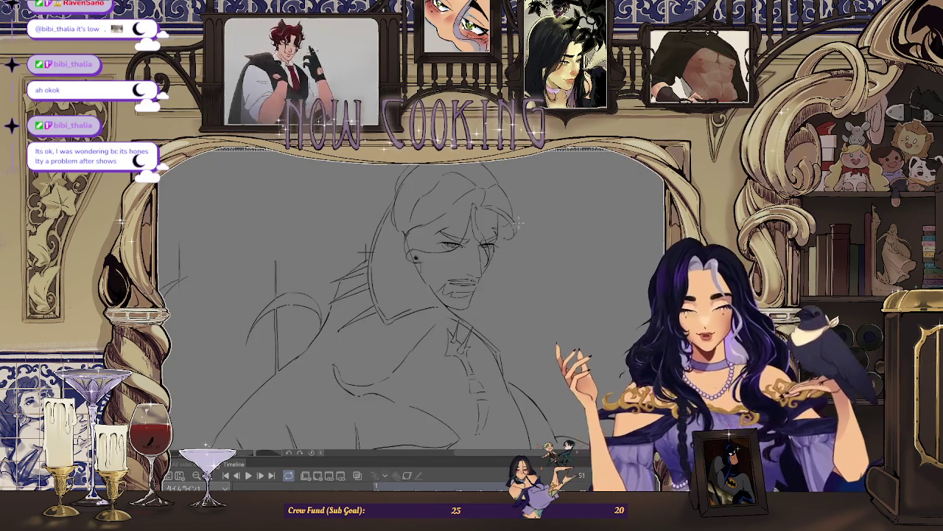
scroll(512, 246, down, 2)
scroll(513, 247, down, 1)
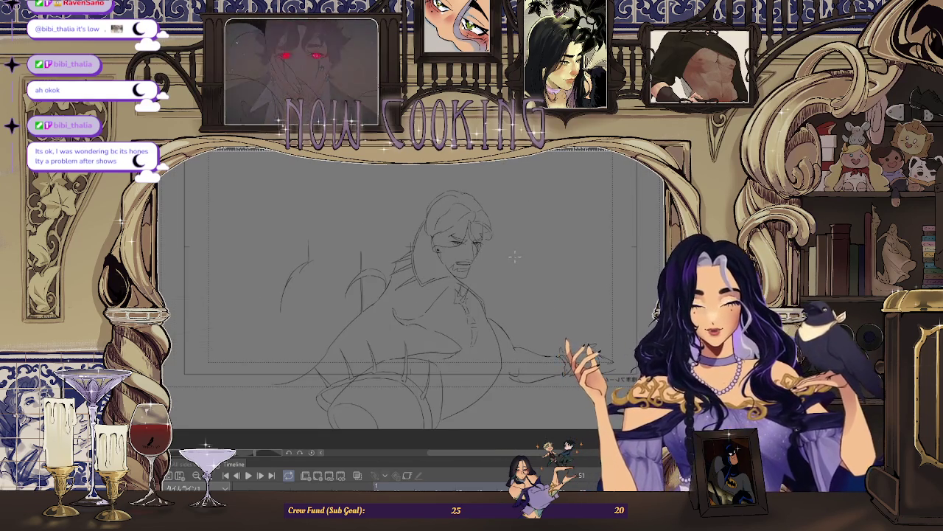
key(ctrl+shift+o)
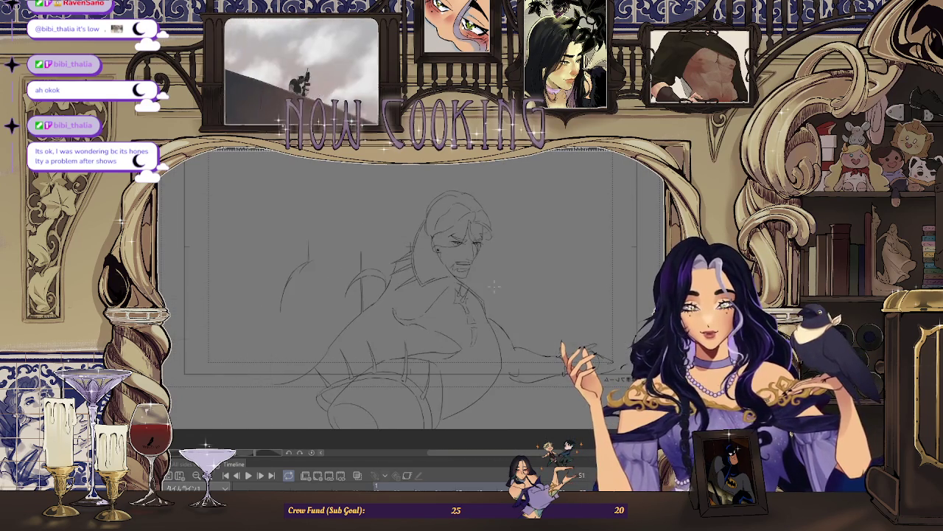
scroll(474, 199, up, 3)
scroll(473, 220, up, 1)
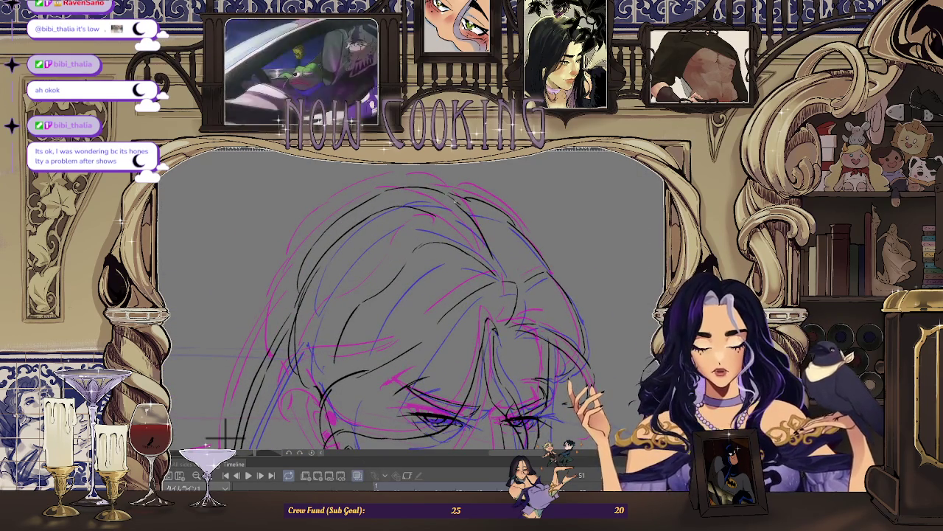
Flip between frames 49 and 51, then zoom out to fit the whole storyboard frame
key(Left)
key(Right)
key(Right)
key(Left)
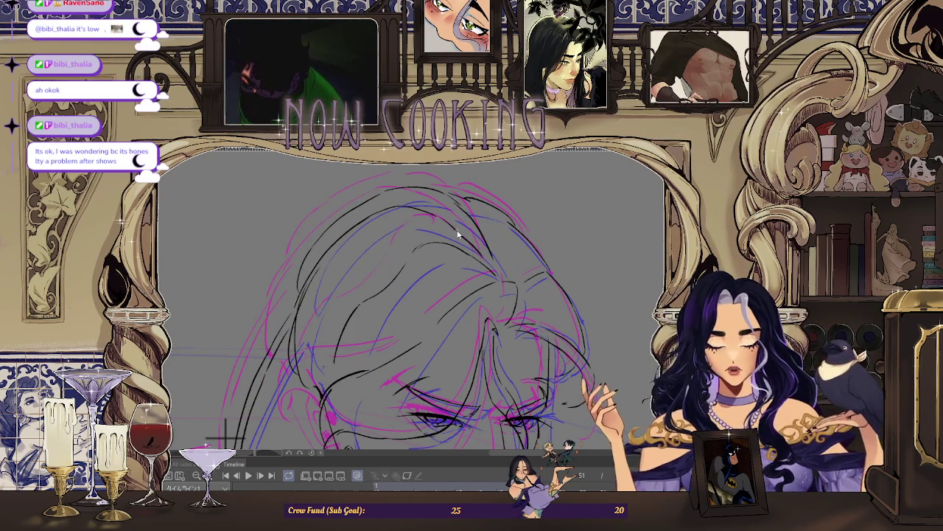
scroll(480, 351, down, 3)
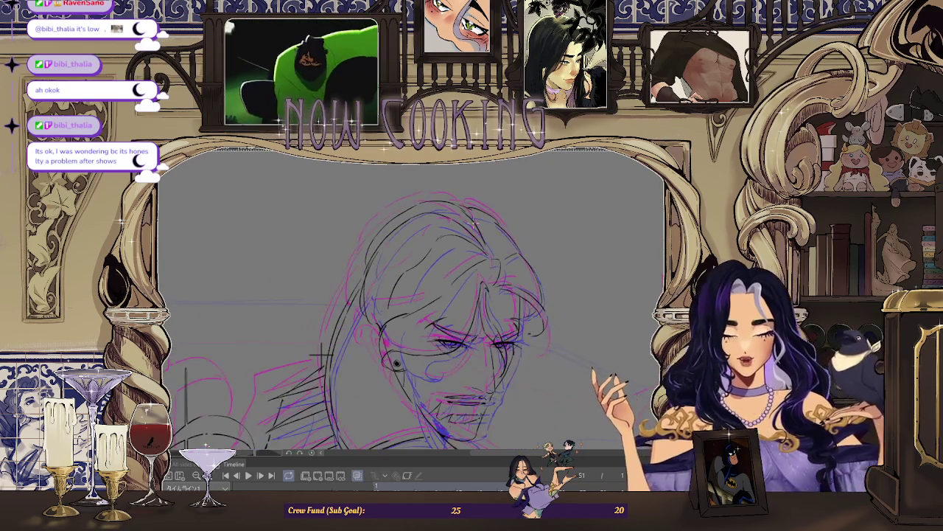
scroll(481, 351, down, 3)
scroll(480, 351, down, 2)
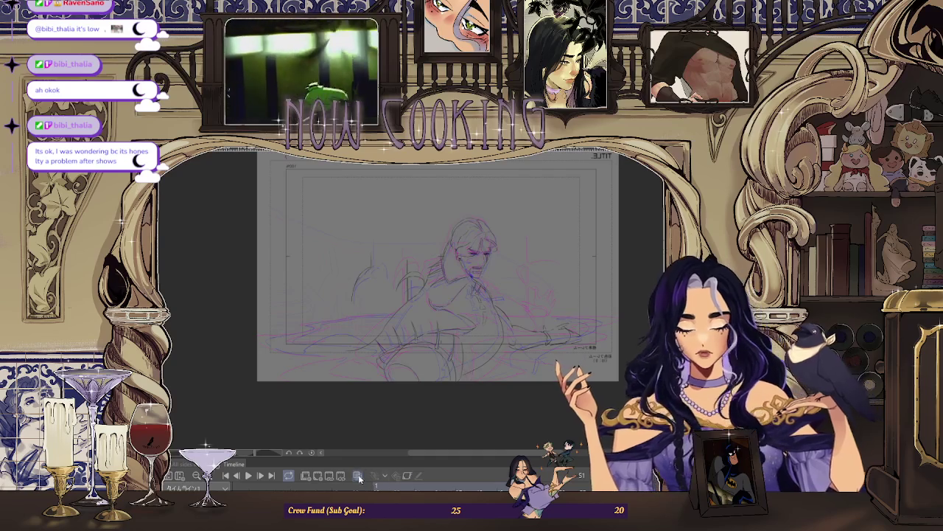
Go back to an earlier frame, draw a curved line on the figure, and zoom out to the full layout
scroll(516, 342, down, 2)
scroll(566, 332, down, 2)
key(space)
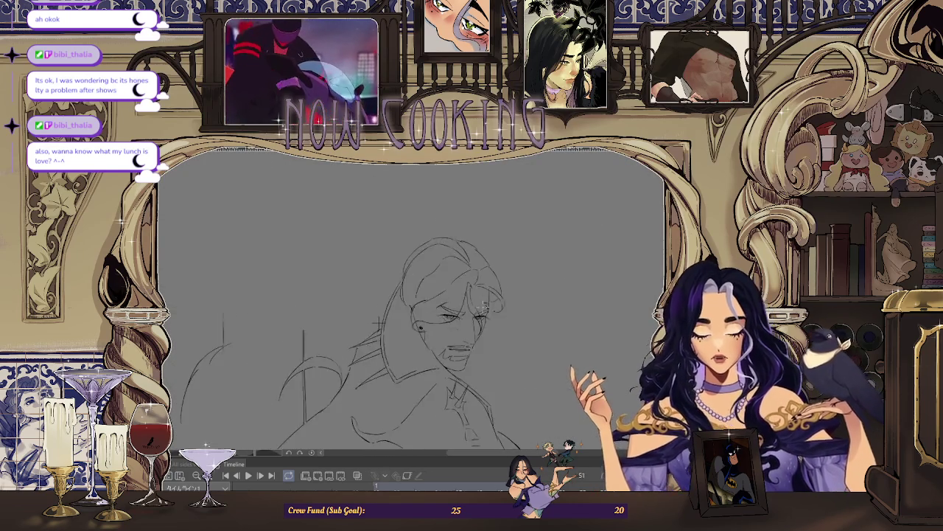
scroll(360, 246, down, 3)
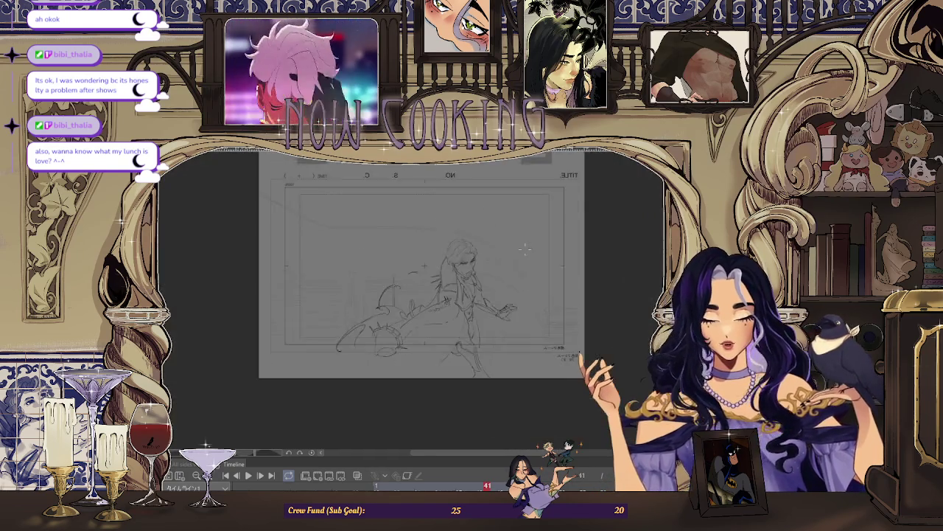
scroll(560, 216, up, 2)
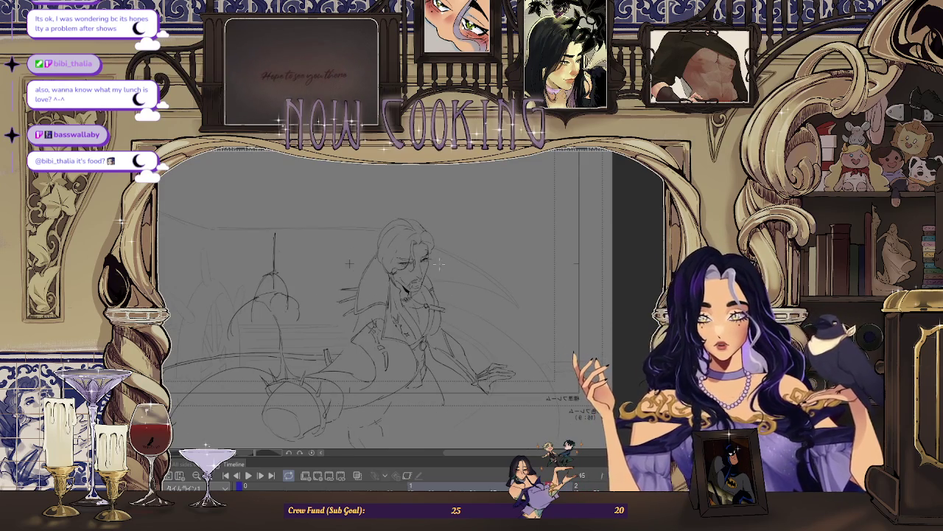
drag(362, 251, 317, 182)
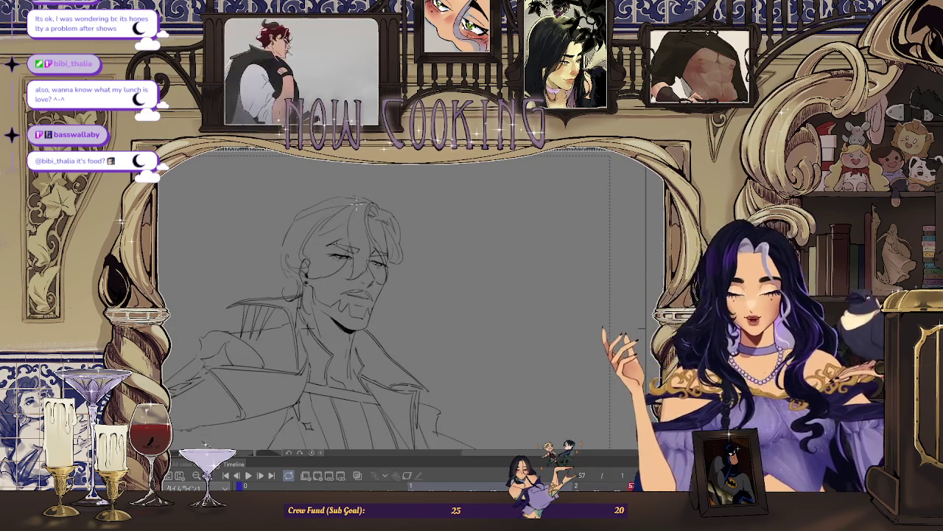
key(ctrl+minus)
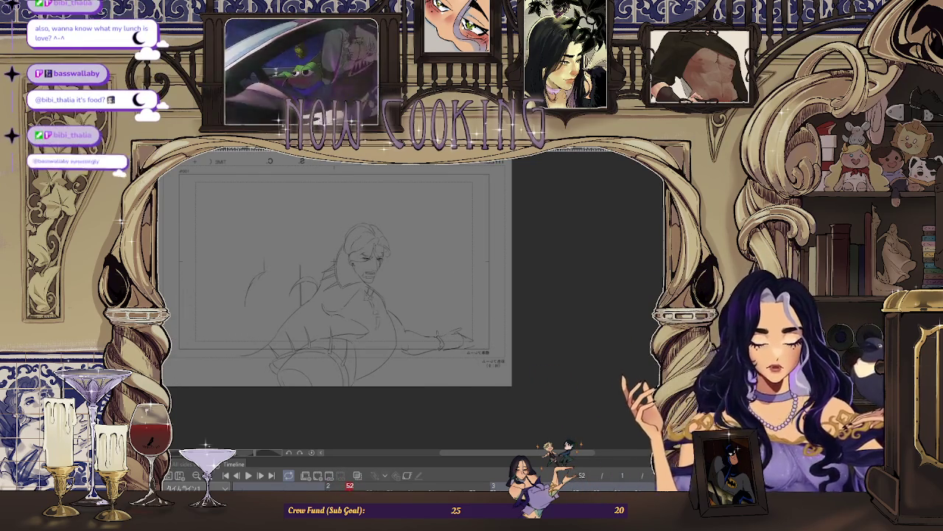
Turn on onion skin to ghost neighbouring frames in pink and blue, zooming on the sketch
click(356, 475)
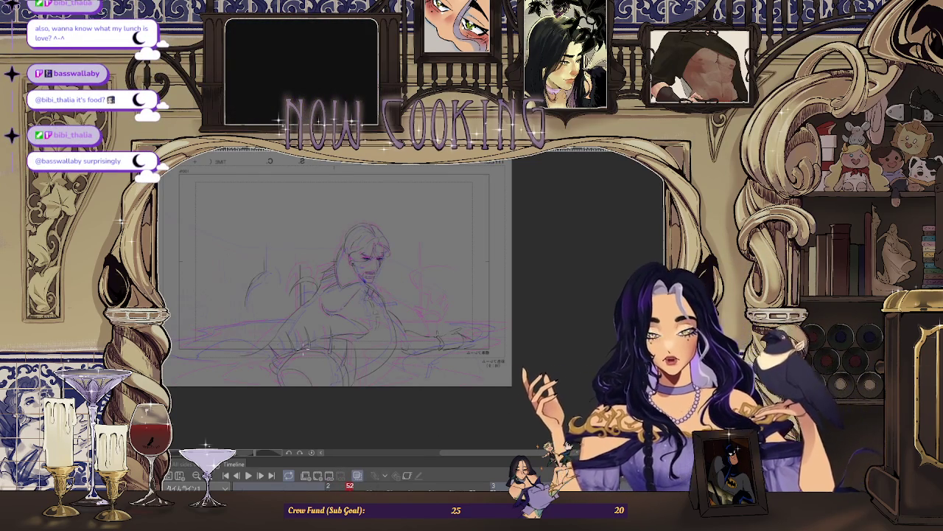
scroll(414, 374, up, 3)
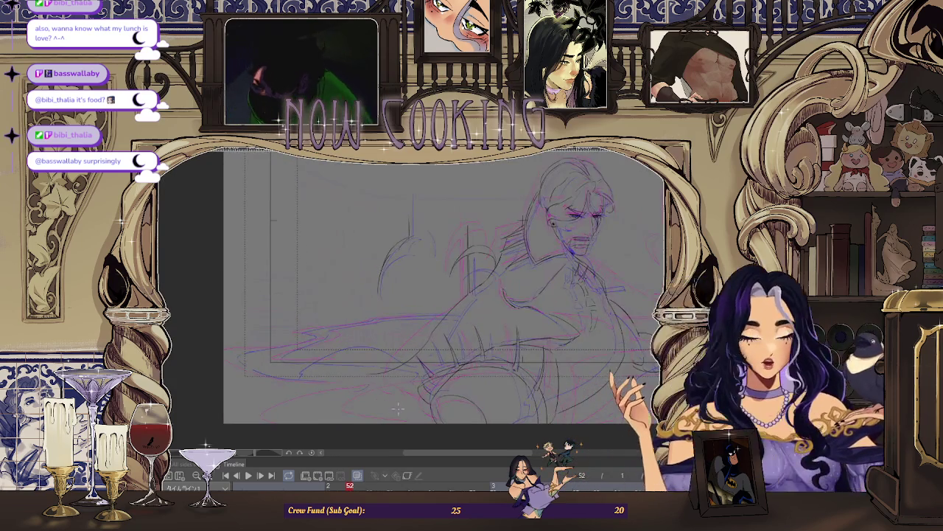
scroll(354, 406, up, 2)
scroll(319, 371, up, 1)
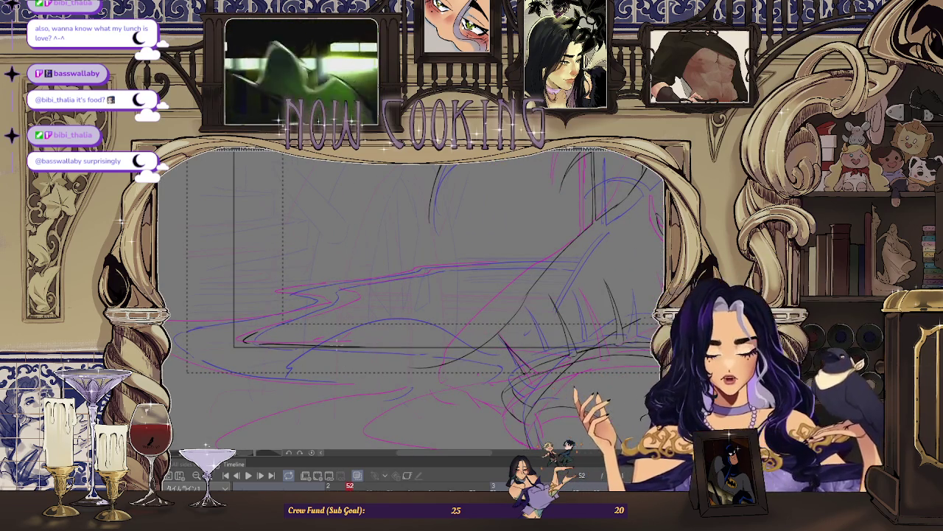
scroll(370, 411, down, 2)
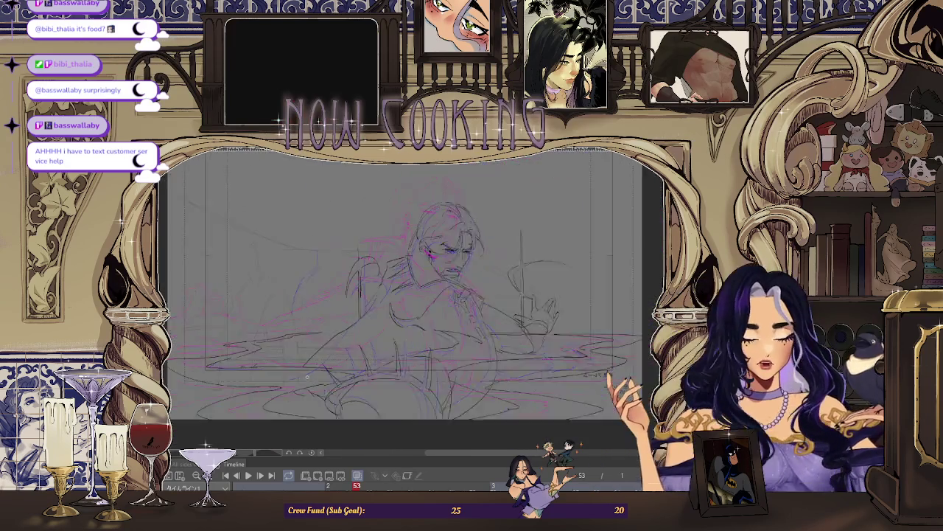
scroll(490, 378, up, 2)
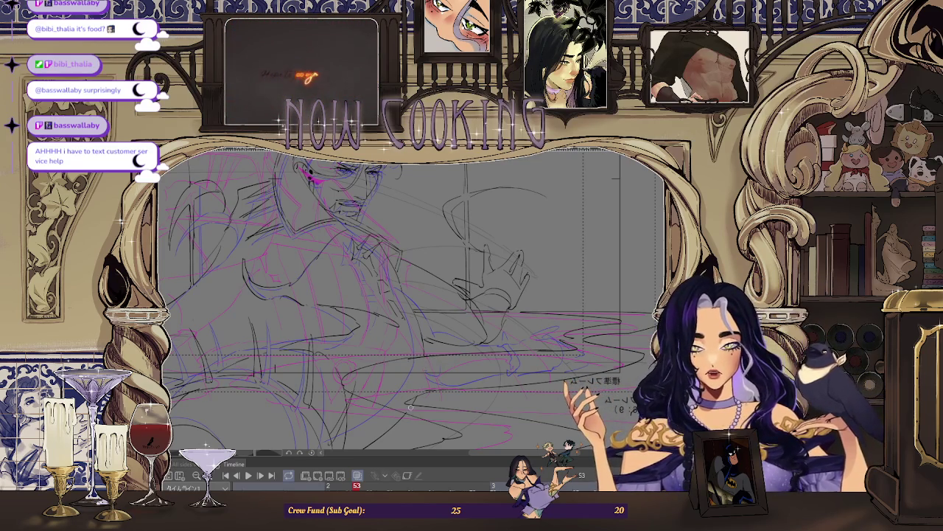
scroll(550, 370, down, 3)
scroll(502, 372, up, 1)
Step between frames 51 and 53, zooming in on the sketch
key(Left)
key(Left)
key(Right)
scroll(367, 336, up, 3)
key(Right)
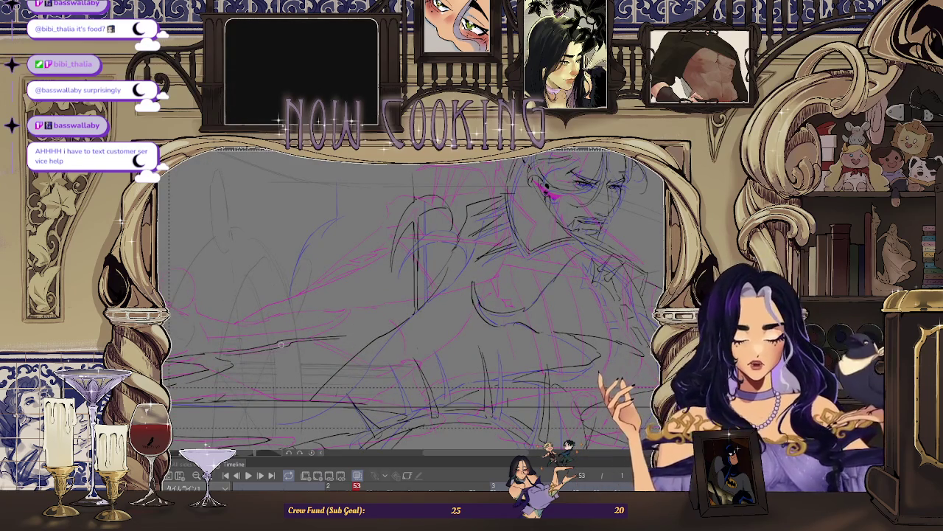
scroll(245, 376, up, 1)
scroll(246, 375, up, 2)
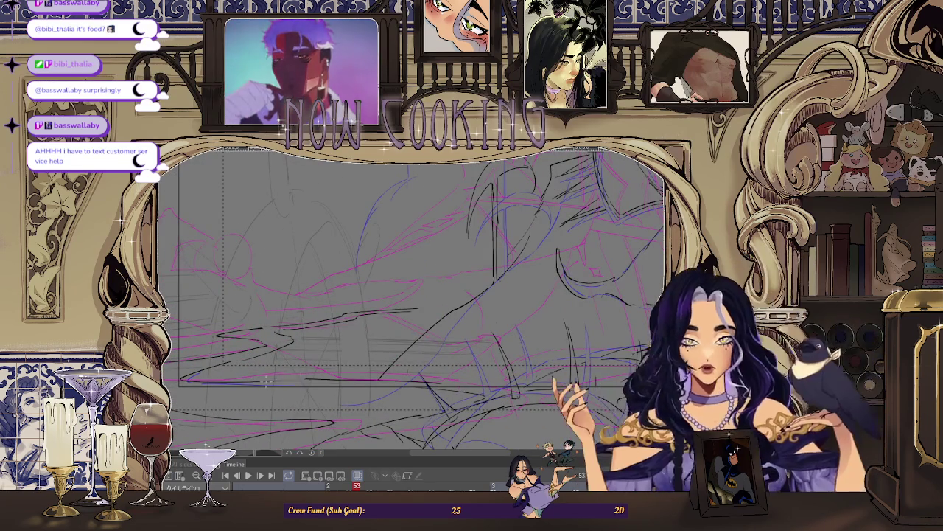
scroll(247, 377, up, 1)
scroll(372, 320, up, 2)
scroll(372, 320, down, 2)
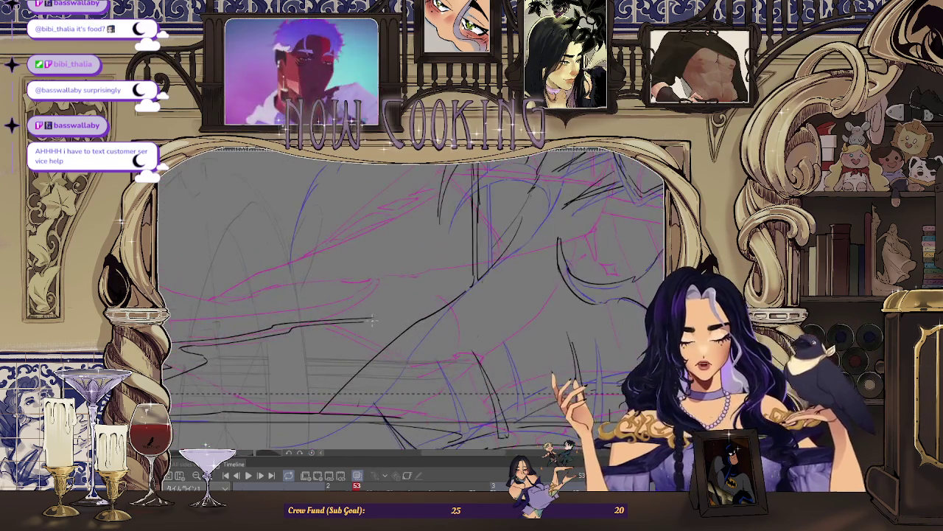
scroll(375, 400, down, 3)
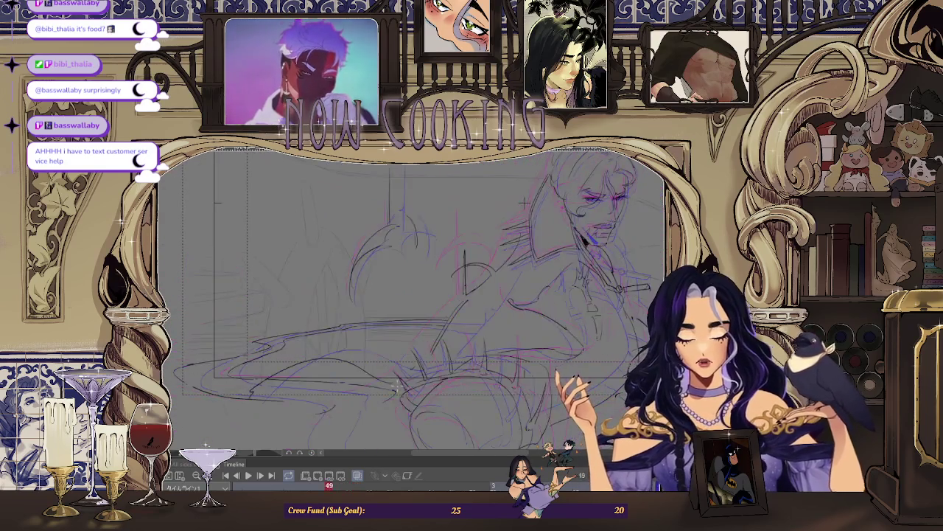
scroll(375, 401, down, 2)
Flip among frames 49–53 and settle back on frame 51
key(Right)
key(Right)
key(Right)
key(Right)
key(Right)
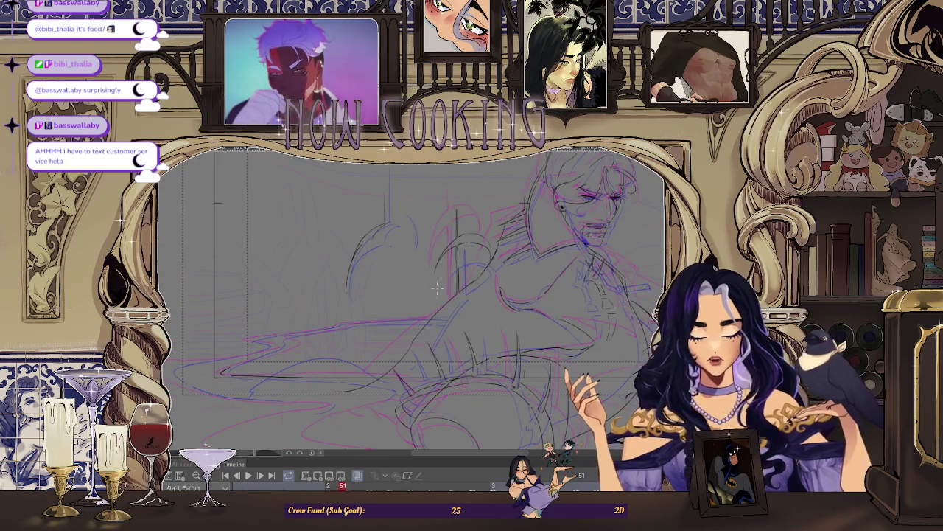
key(Right)
key(Right)
scroll(393, 324, up, 3)
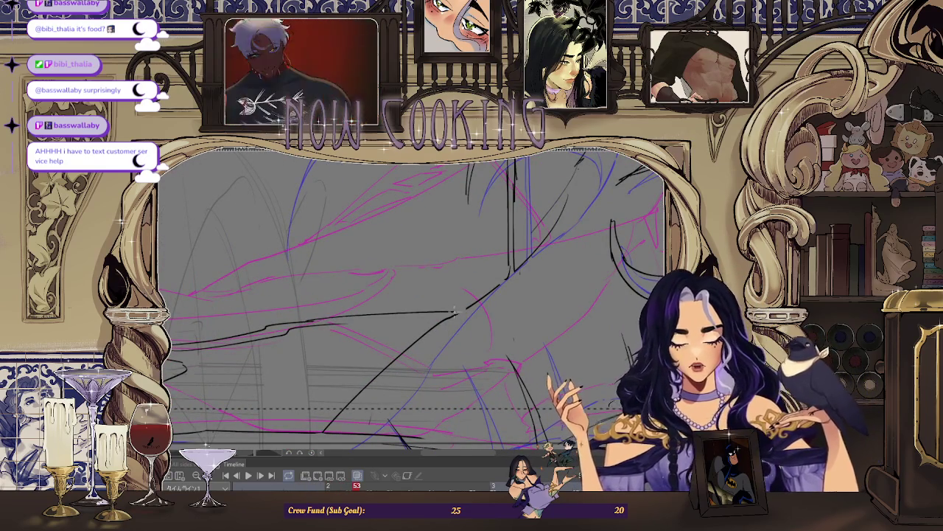
scroll(446, 314, up, 1)
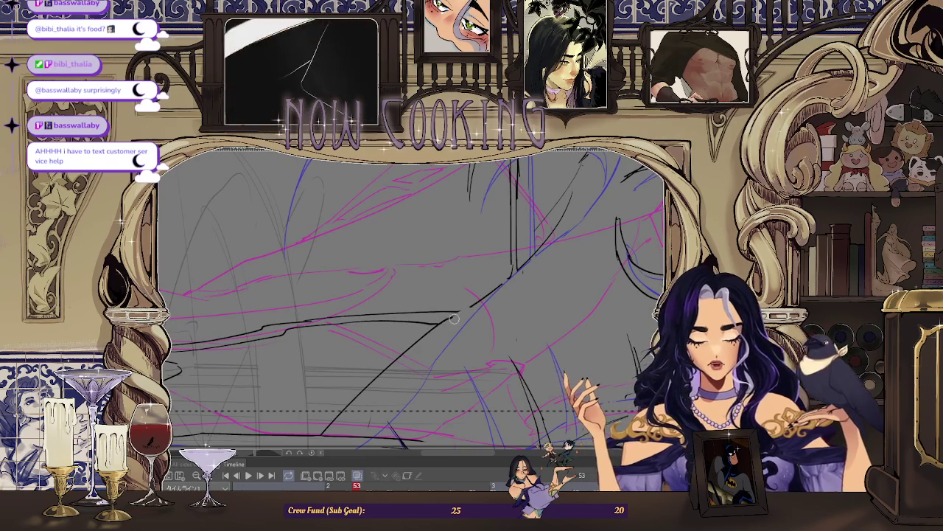
key(Left)
key(Left)
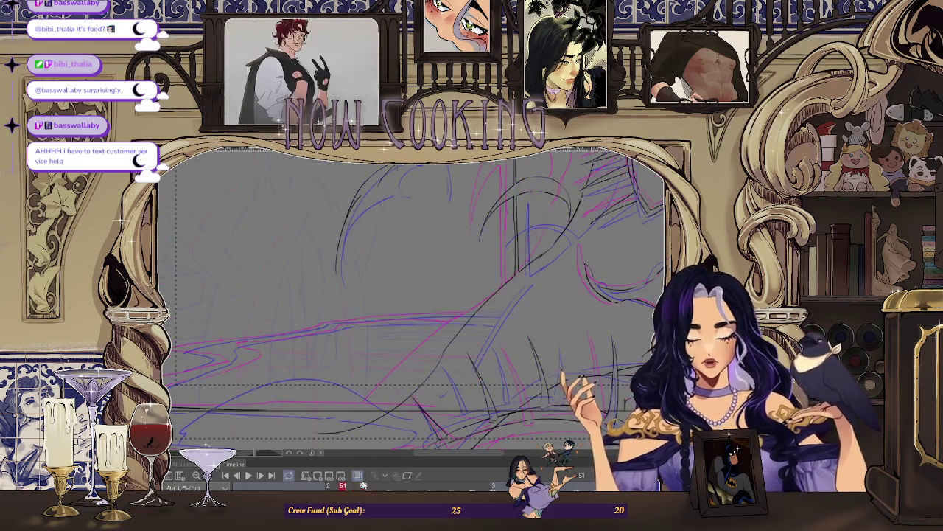
scroll(363, 317, up, 2)
scroll(319, 330, up, 1)
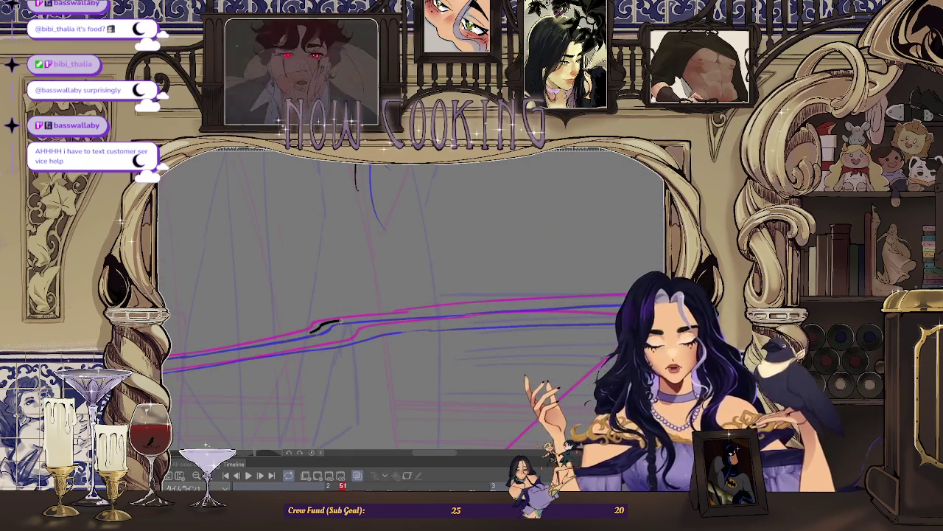
Trace the upper and lower drapery curves of frame 51 in black ink
drag(328, 325, 283, 334)
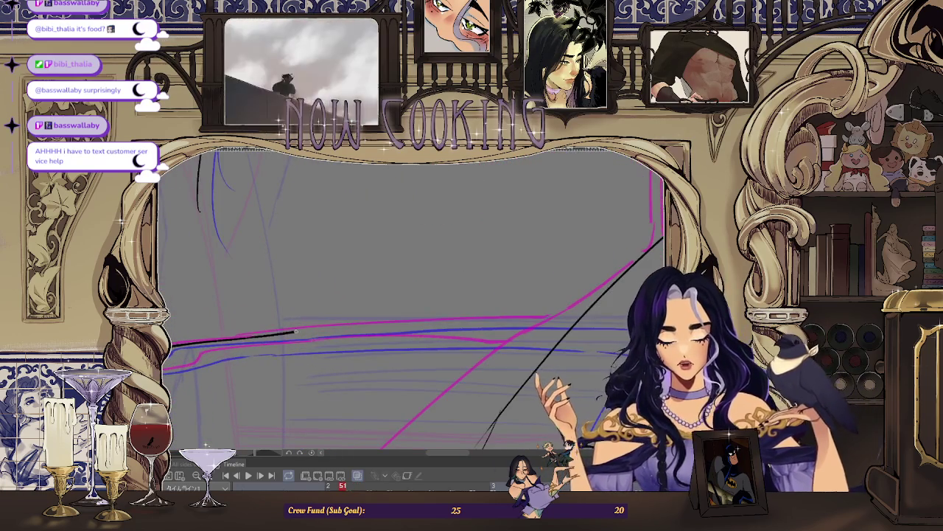
drag(412, 310, 384, 280)
drag(360, 319, 356, 344)
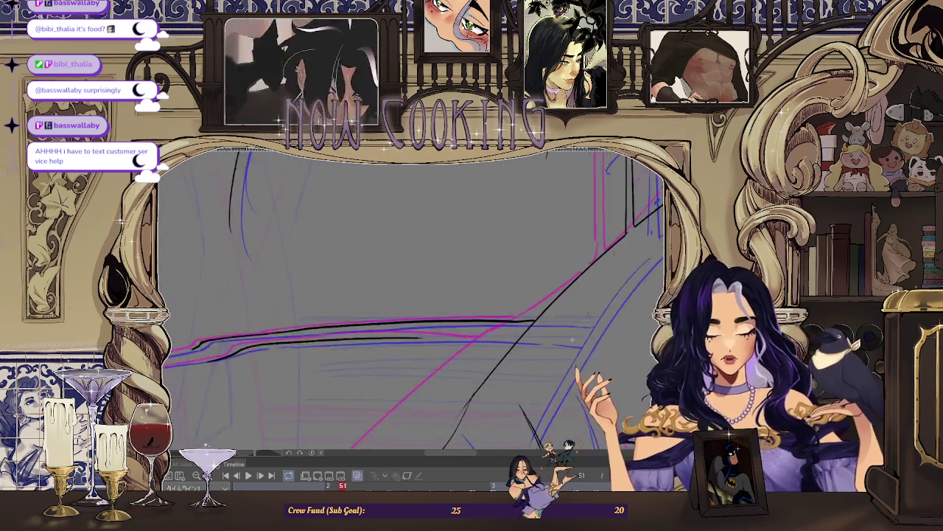
drag(478, 333, 373, 334)
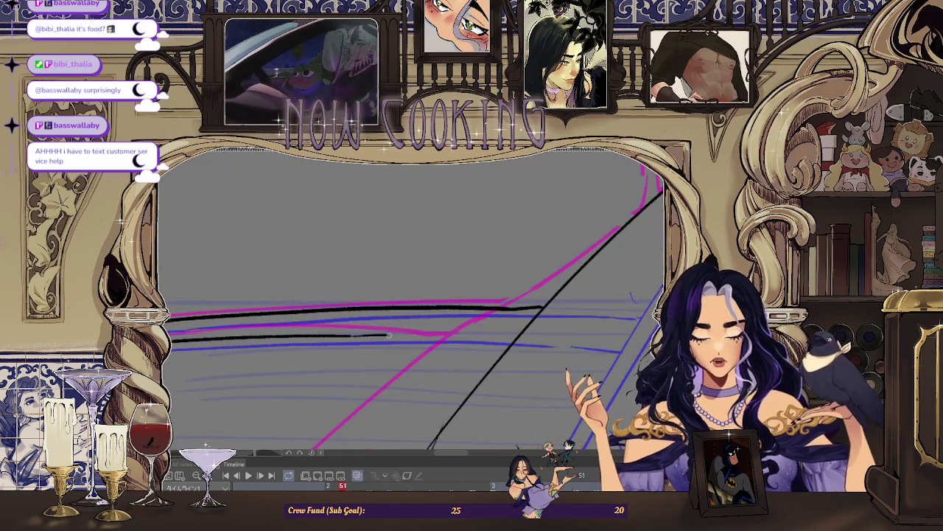
mouse_move(514, 336)
mouse_down()
mouse_move(197, 347)
mouse_move(408, 308)
mouse_up()
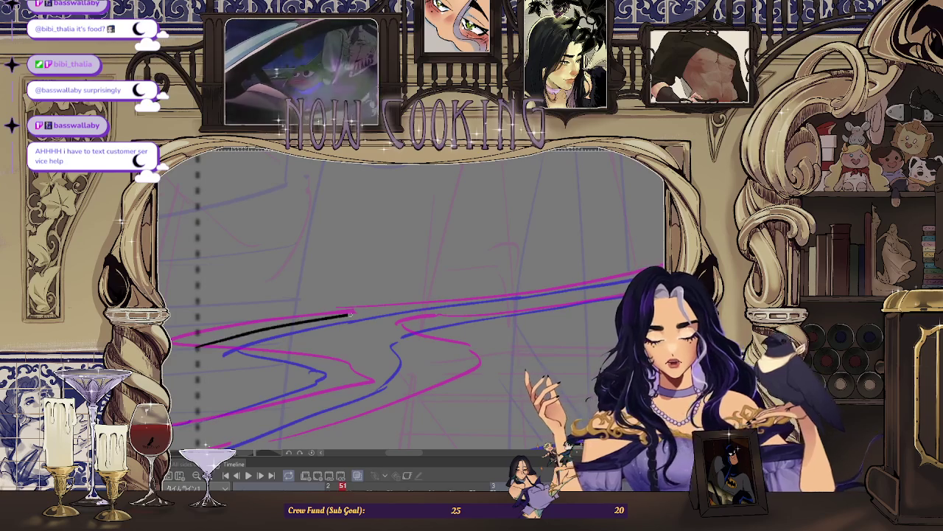
mouse_move(185, 359)
mouse_down()
mouse_move(469, 304)
mouse_move(274, 342)
mouse_up()
mouse_move(470, 314)
mouse_down()
mouse_move(410, 351)
mouse_move(317, 369)
mouse_move(369, 358)
mouse_up()
drag(305, 367, 319, 374)
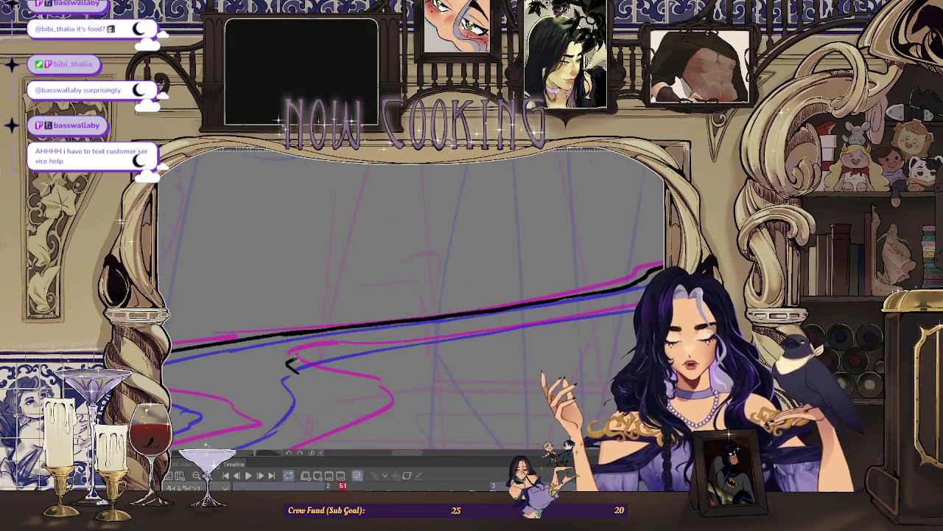
drag(322, 352, 296, 393)
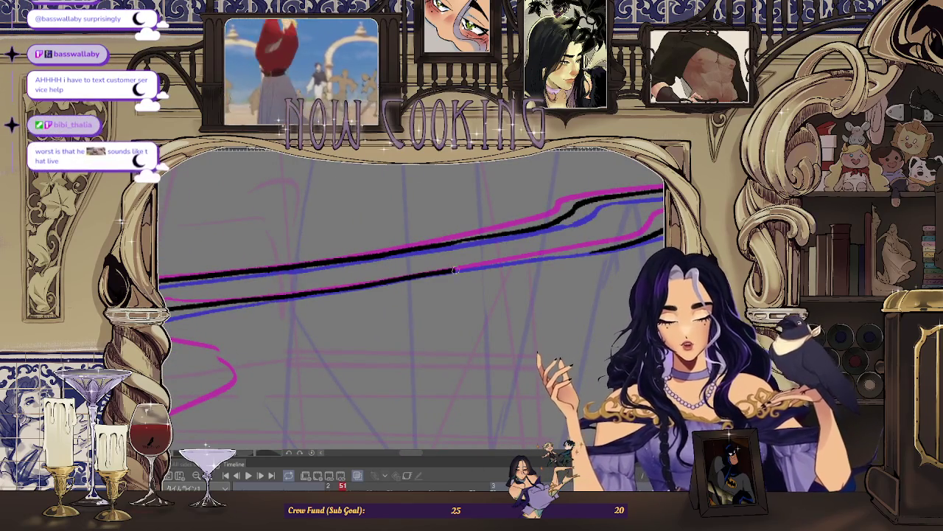
Ink black lines along the pink drapery curves, zooming as needed
scroll(493, 275, down, 2)
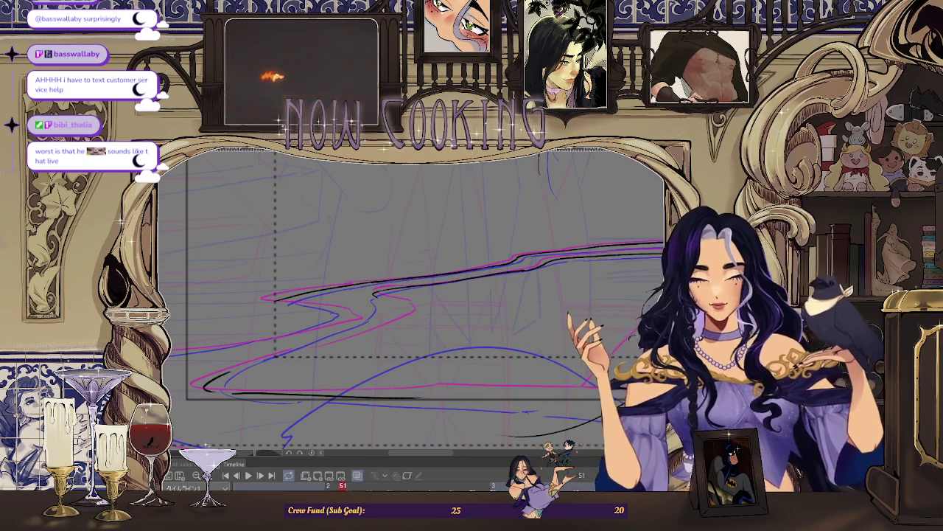
scroll(413, 295, down, 2)
scroll(412, 295, up, 3)
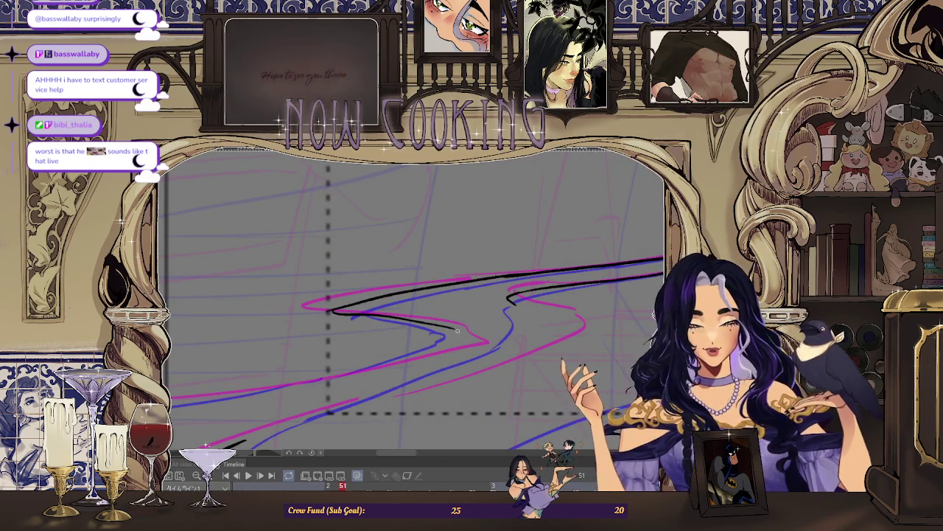
scroll(460, 339, down, 1)
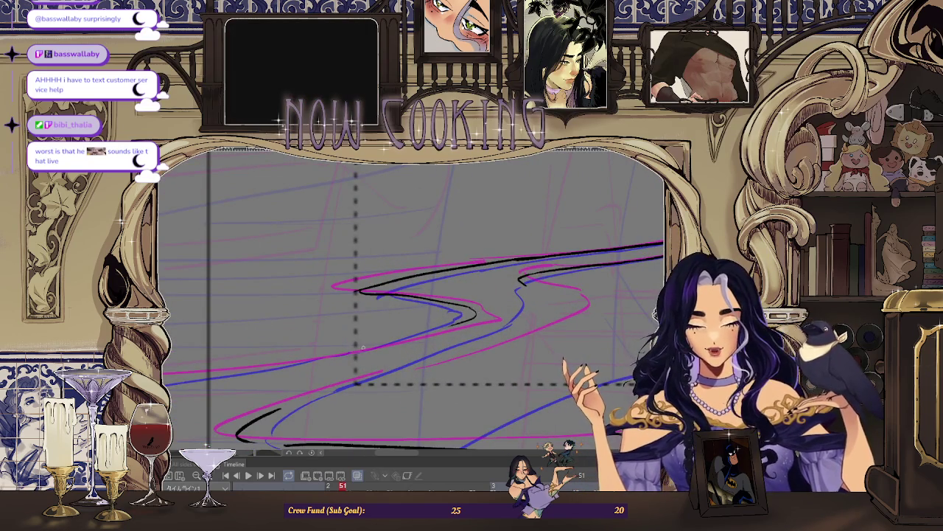
scroll(453, 324, down, 3)
scroll(263, 356, up, 3)
drag(262, 356, 475, 329)
scroll(269, 356, up, 1)
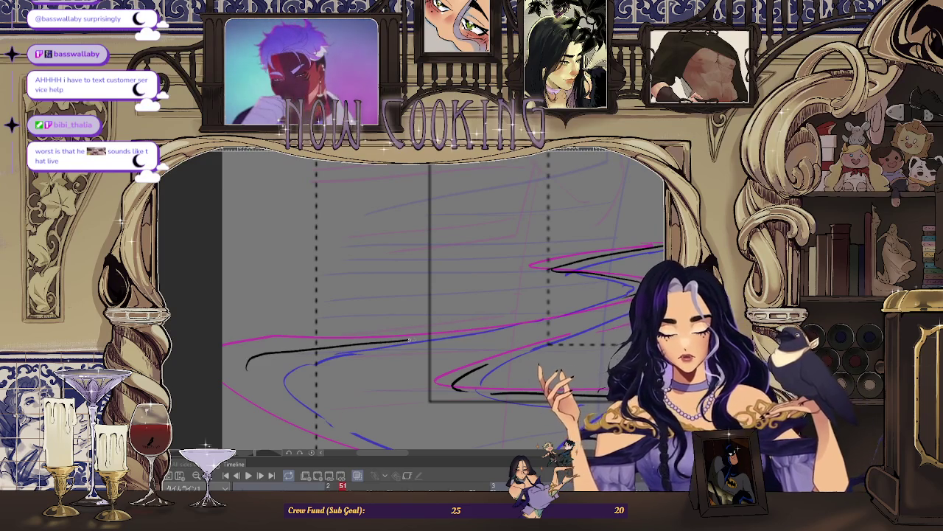
scroll(575, 289, down, 2)
scroll(596, 291, down, 2)
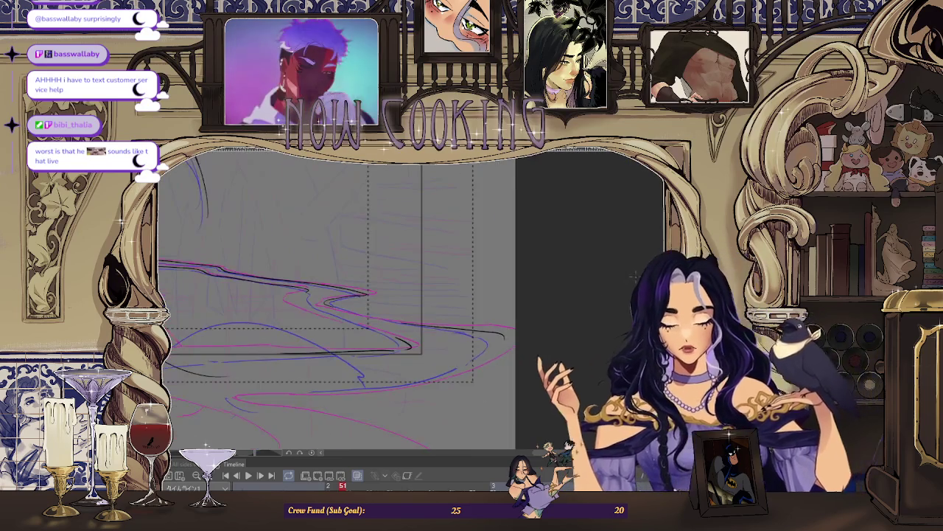
scroll(338, 368, up, 3)
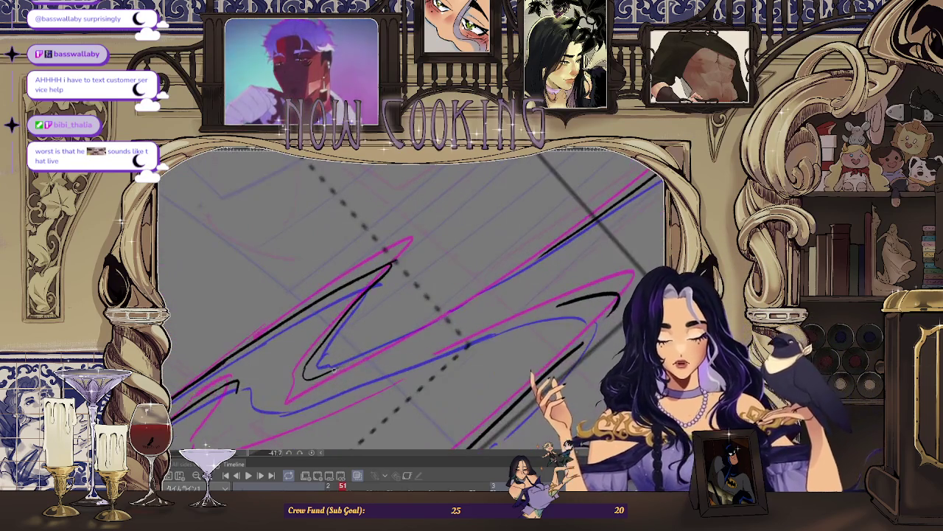
drag(344, 364, 426, 324)
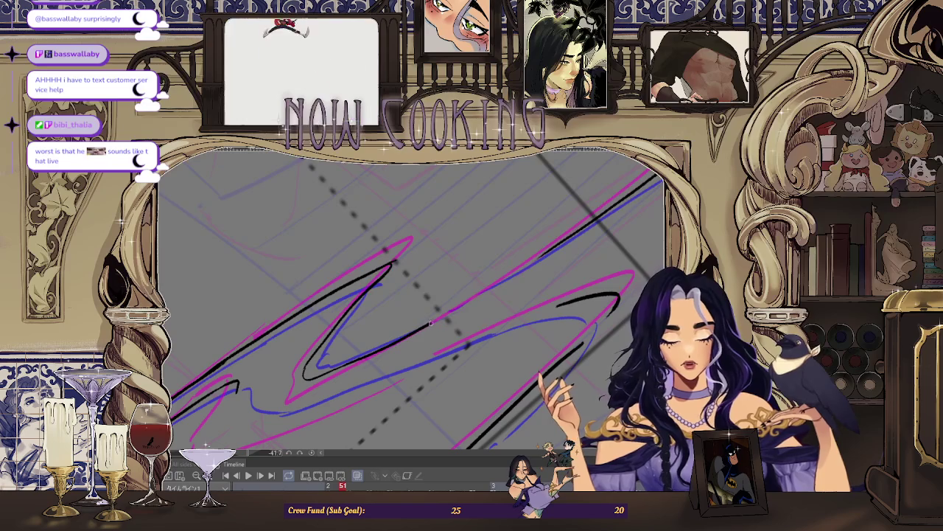
Undo bad strokes and redraw short drapery lines, rotating the canvas for a better angle
key(ctrl+z)
drag(552, 248, 485, 290)
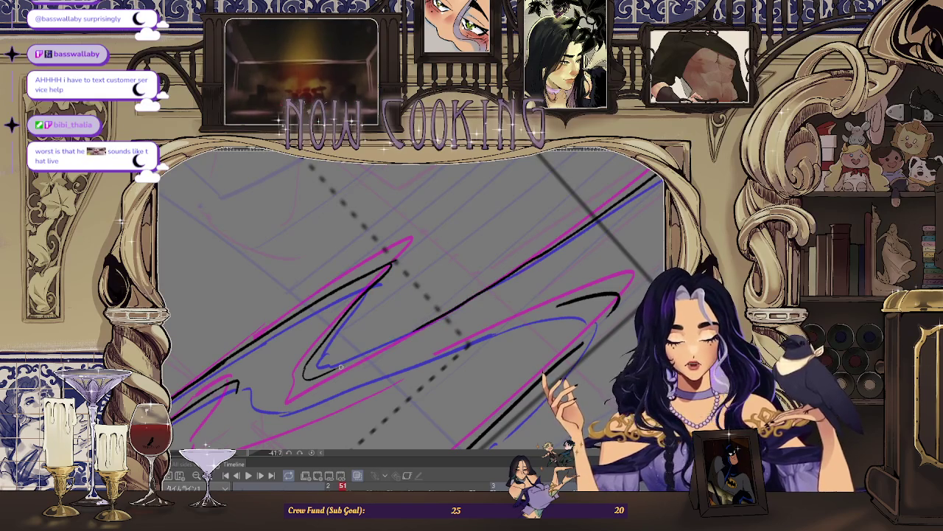
drag(341, 366, 406, 333)
mouse_move(456, 304)
mouse_down()
mouse_move(411, 269)
mouse_move(480, 346)
mouse_up()
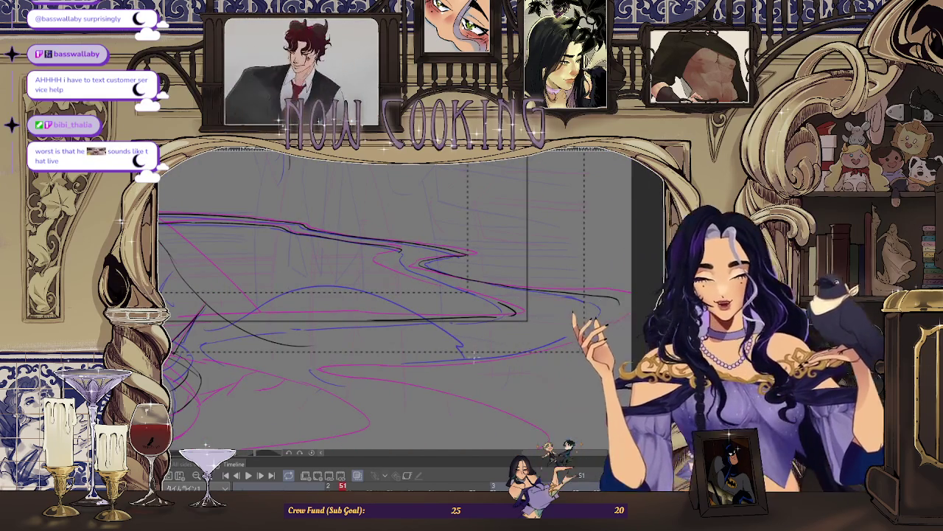
drag(413, 310, 308, 313)
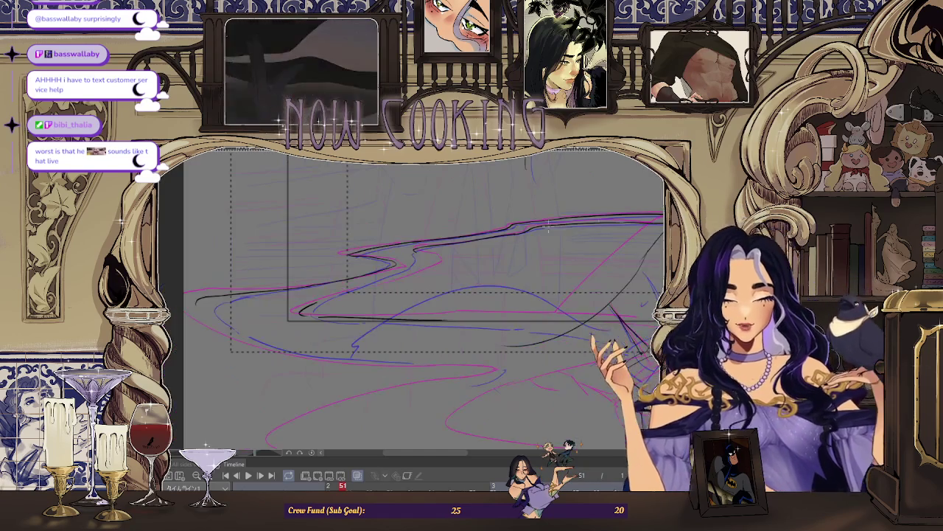
scroll(308, 313, up, 3)
key(ctrl+z)
drag(249, 345, 307, 309)
drag(552, 232, 513, 214)
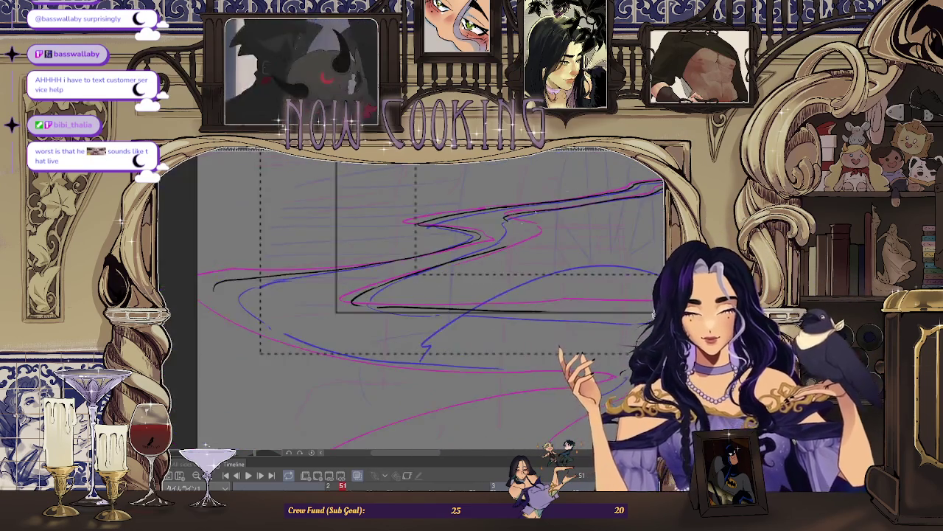
scroll(513, 214, up, 2)
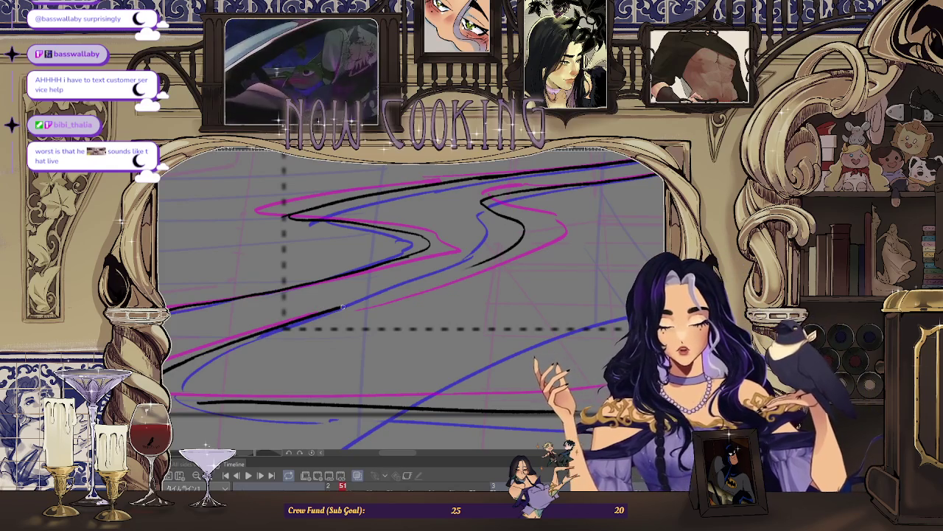
key(ctrl+z)
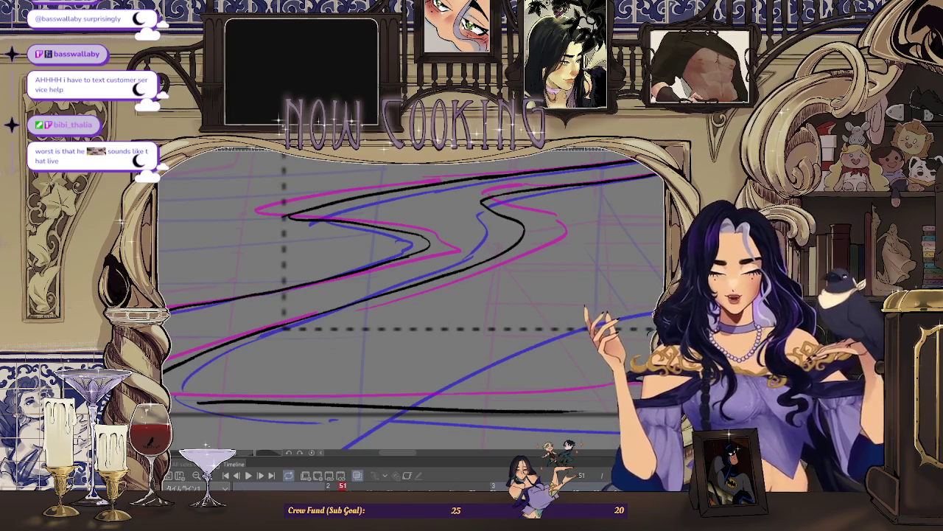
key(ctrl+minus)
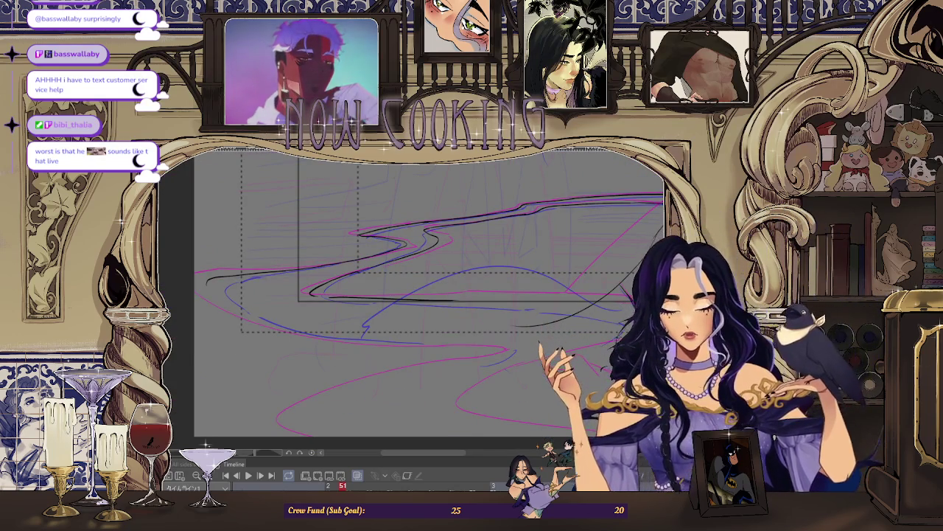
Rotate and zoom the view, ink a black line along the lower drapery edge, then recheck the figure
key(minus)
key(minus)
key(minus)
key(ctrl+plus)
key(ctrl+plus)
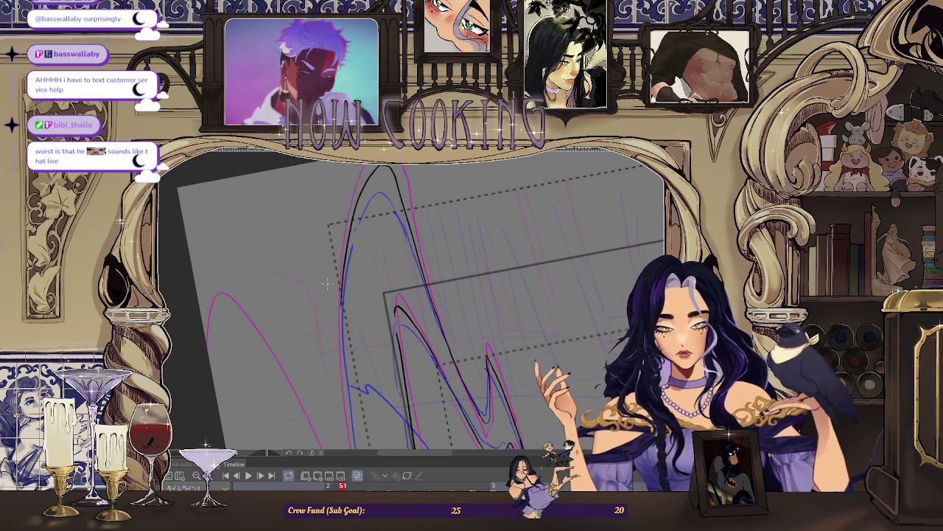
key(ctrl+minus)
key(ctrl+minus)
key(ctrl+minus)
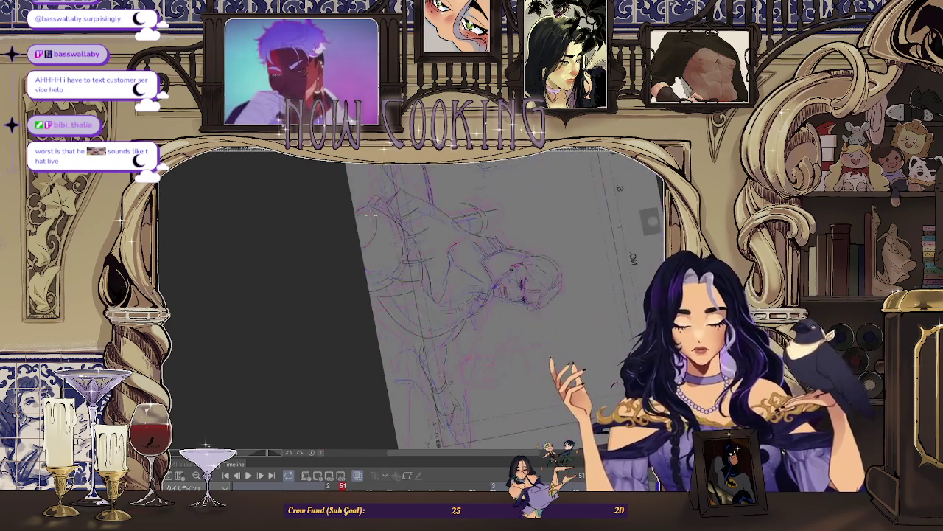
key(ctrl+plus)
key(ctrl+minus)
key(ctrl+minus)
key(ctrl+minus)
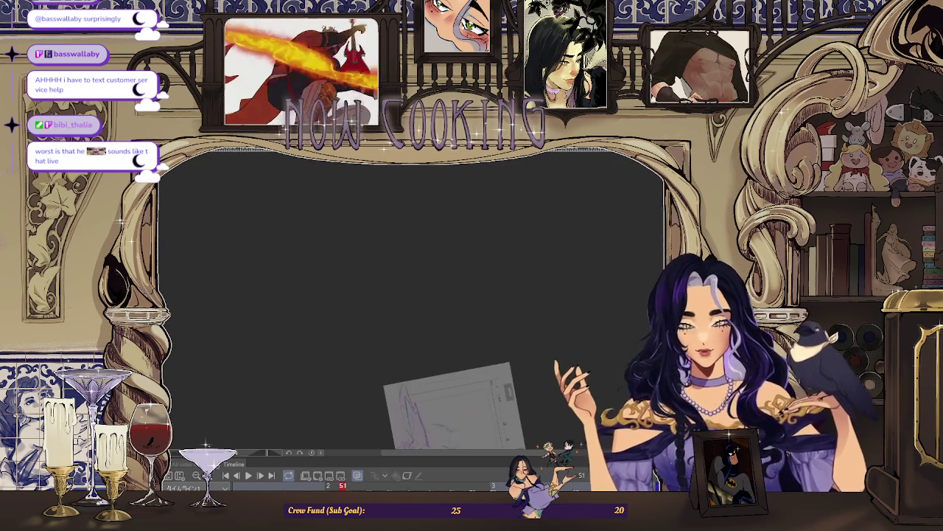
key(ctrl+plus)
key(ctrl+plus)
key(ctrl+plus)
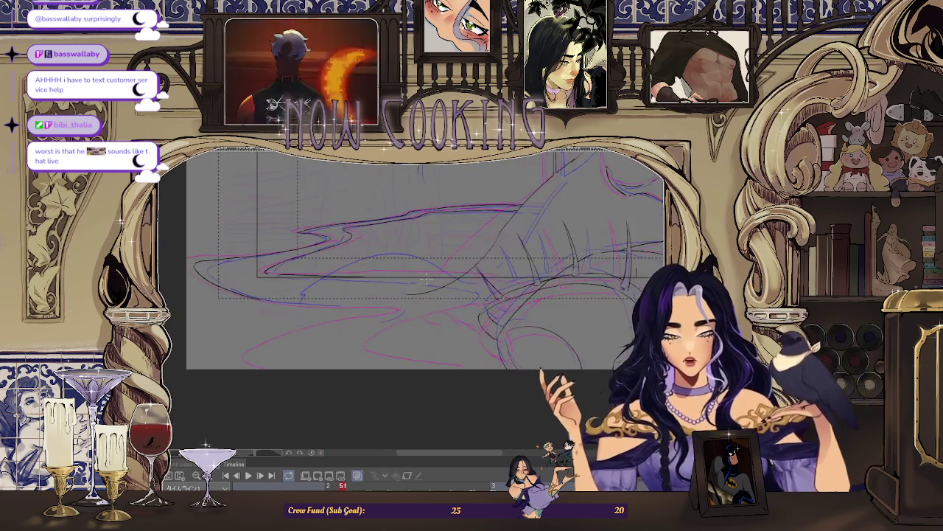
key(ctrl+plus)
key(ctrl+plus)
key(ctrl+plus)
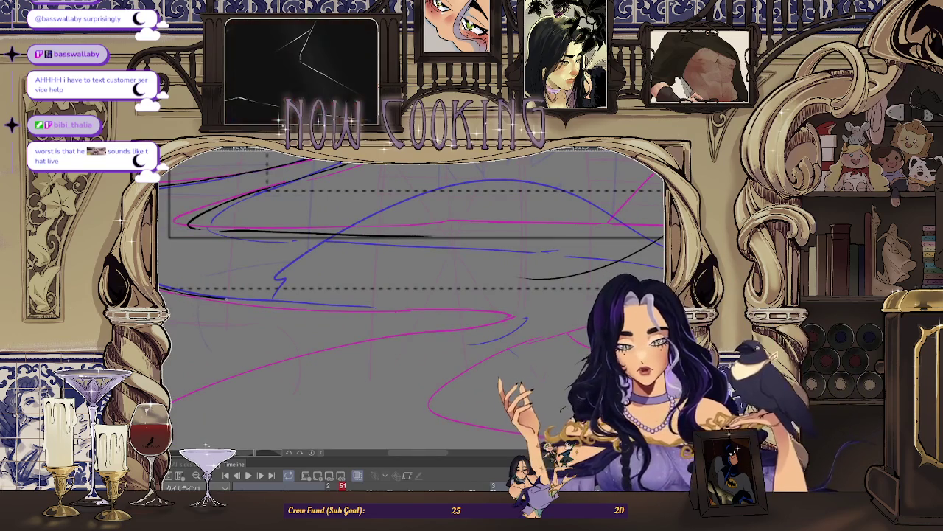
drag(218, 298, 398, 309)
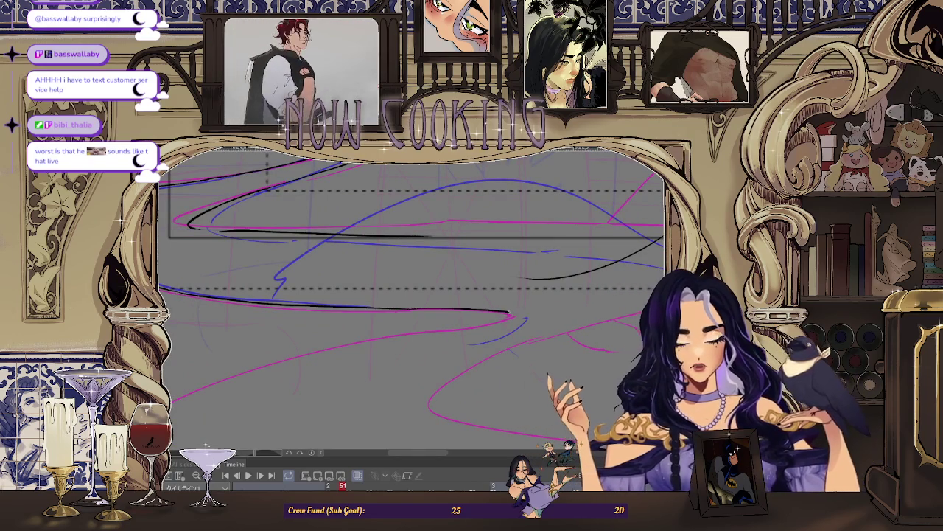
key(ctrl+minus)
key(ctrl+minus)
key(ctrl+minus)
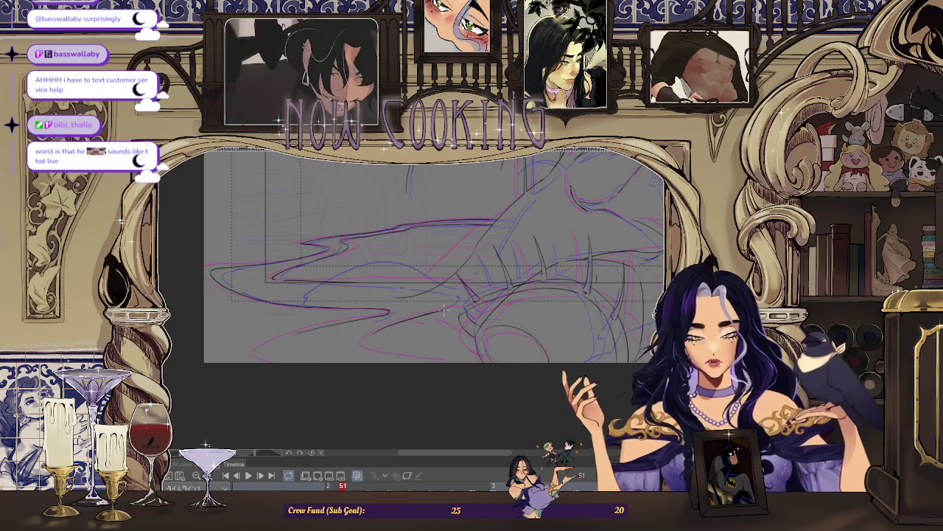
key(ctrl+plus)
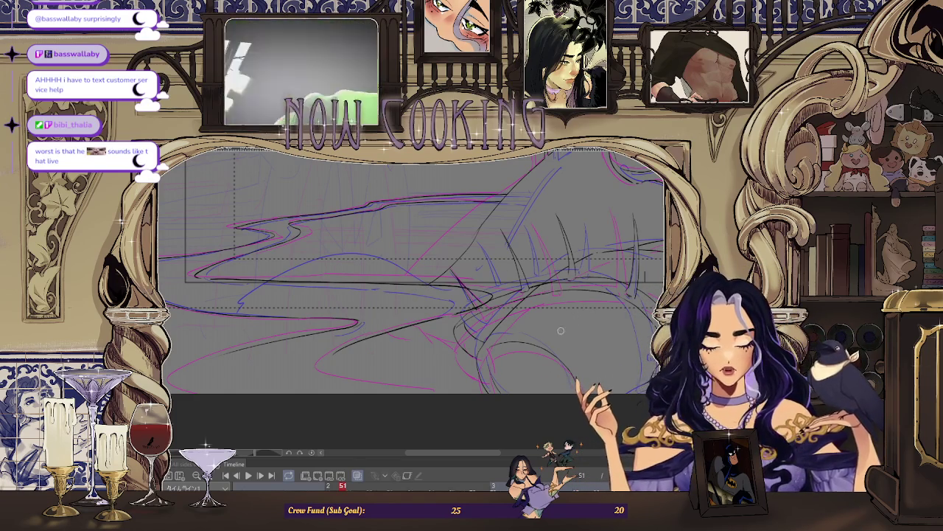
Zoom in and out over frame 51 to inspect the black drapery lines over the magenta and blue rough
scroll(562, 329, down, 3)
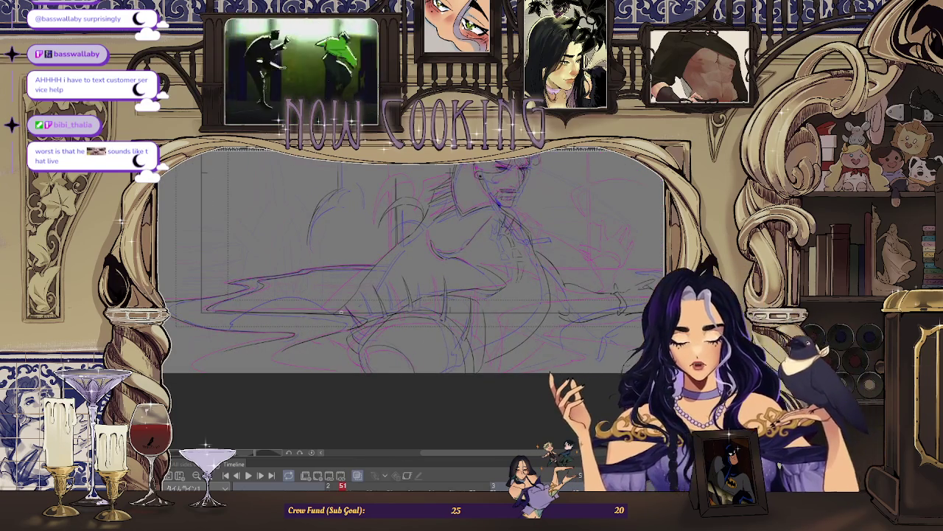
scroll(412, 265, up, 1)
scroll(412, 265, up, 2)
scroll(413, 265, up, 3)
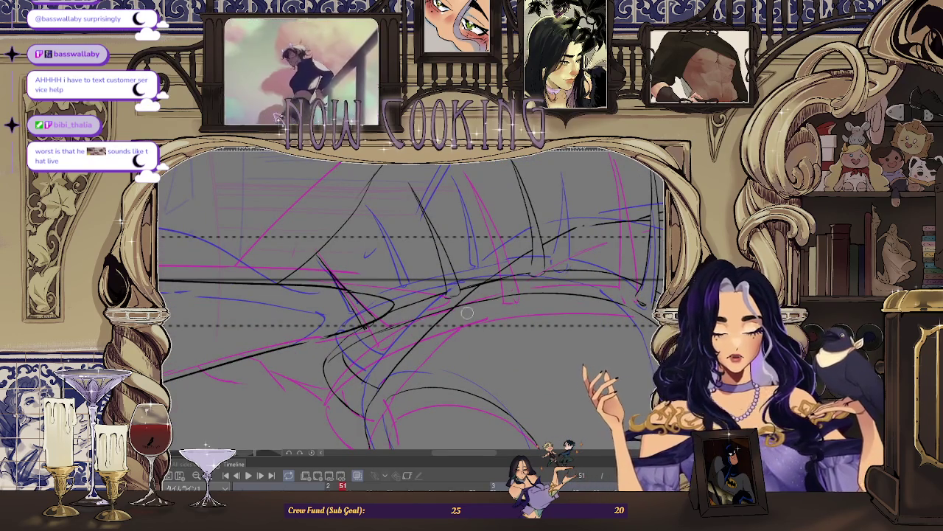
scroll(373, 324, up, 2)
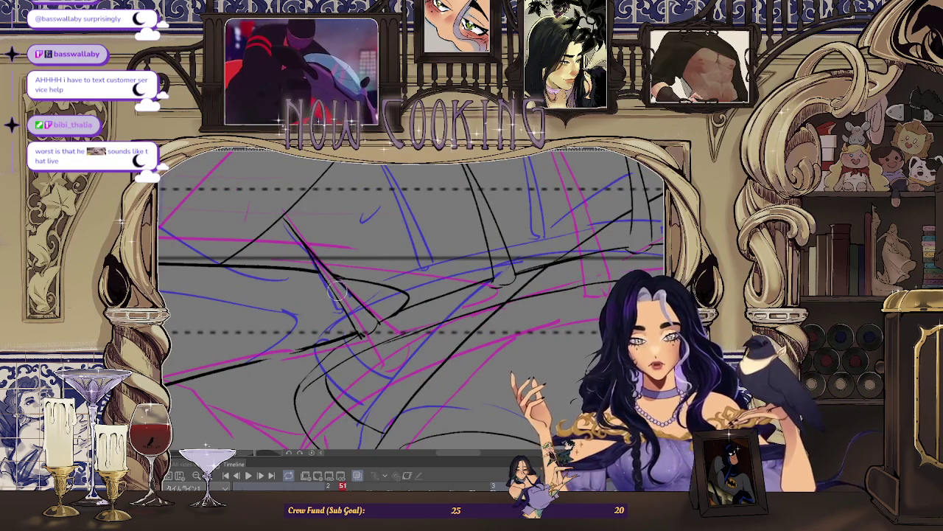
scroll(336, 291, down, 3)
scroll(335, 291, down, 2)
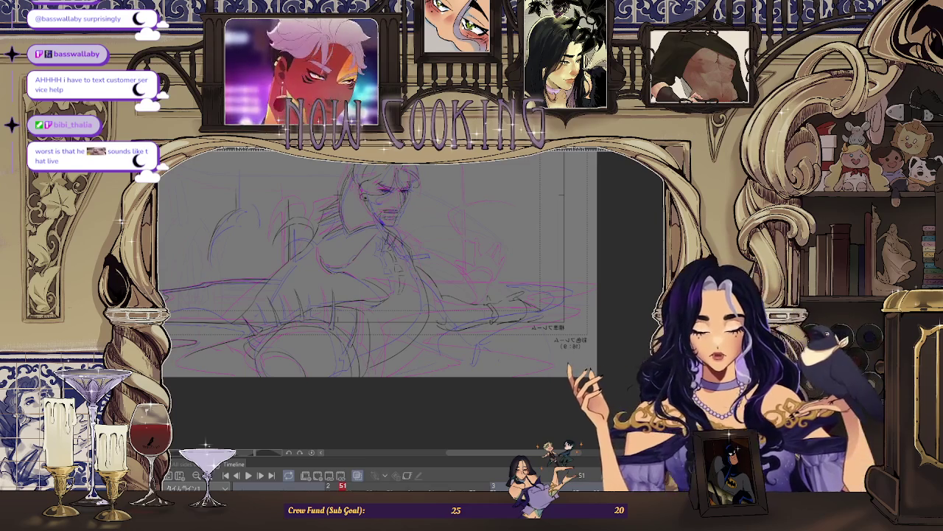
scroll(472, 339, up, 2)
scroll(462, 367, down, 1)
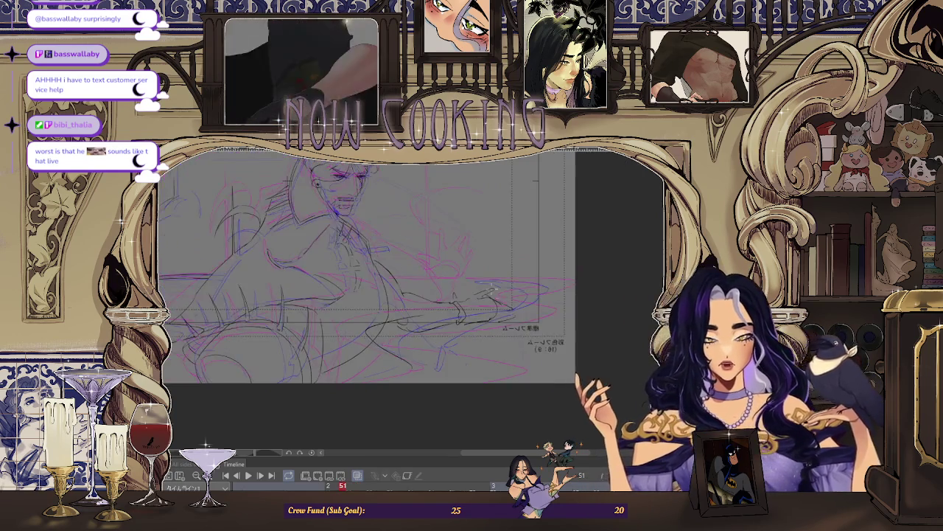
scroll(433, 315, up, 1)
scroll(434, 315, up, 2)
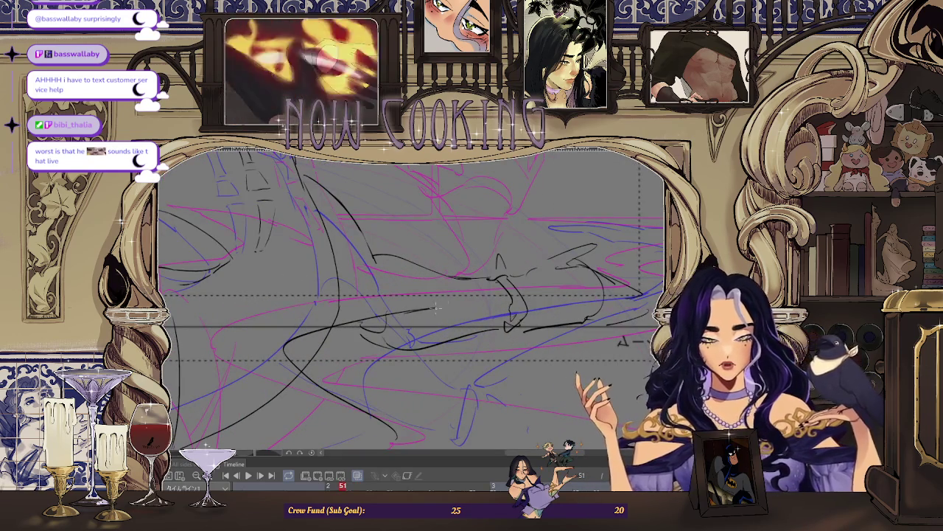
scroll(565, 290, down, 2)
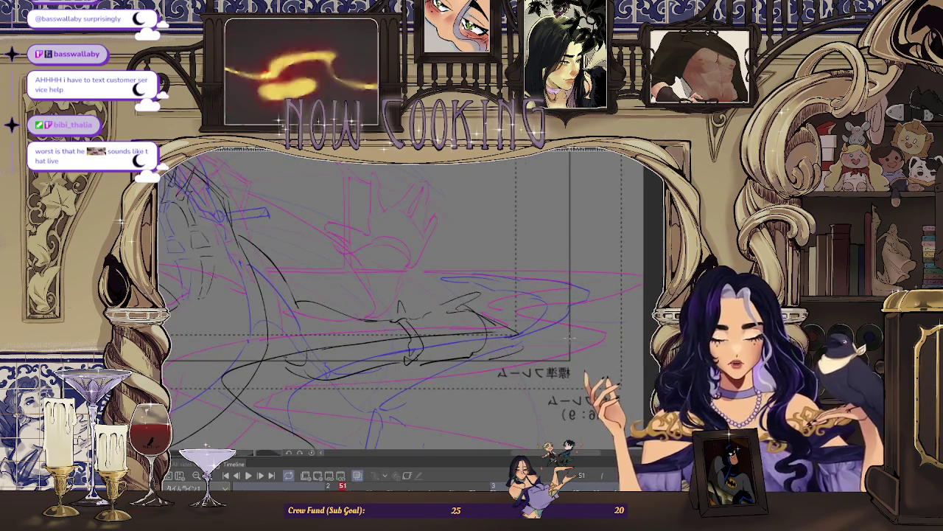
scroll(569, 338, down, 3)
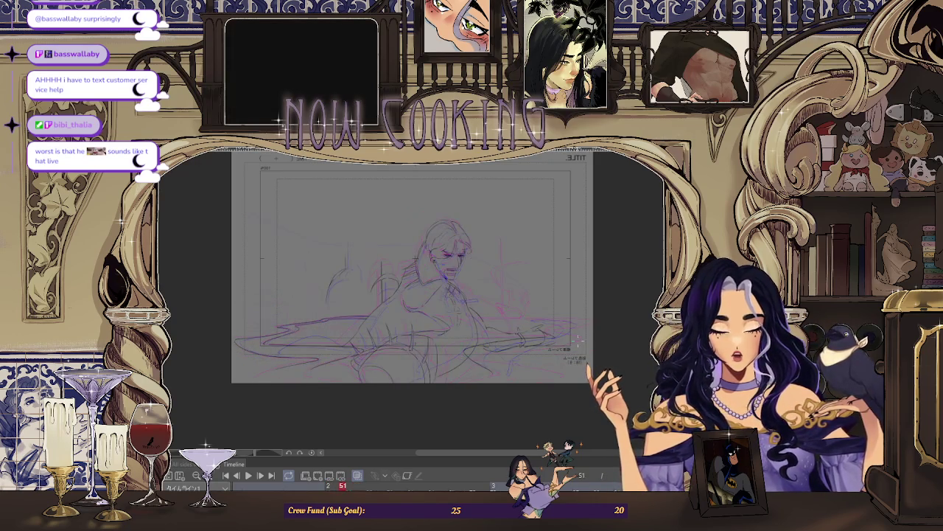
scroll(571, 350, up, 3)
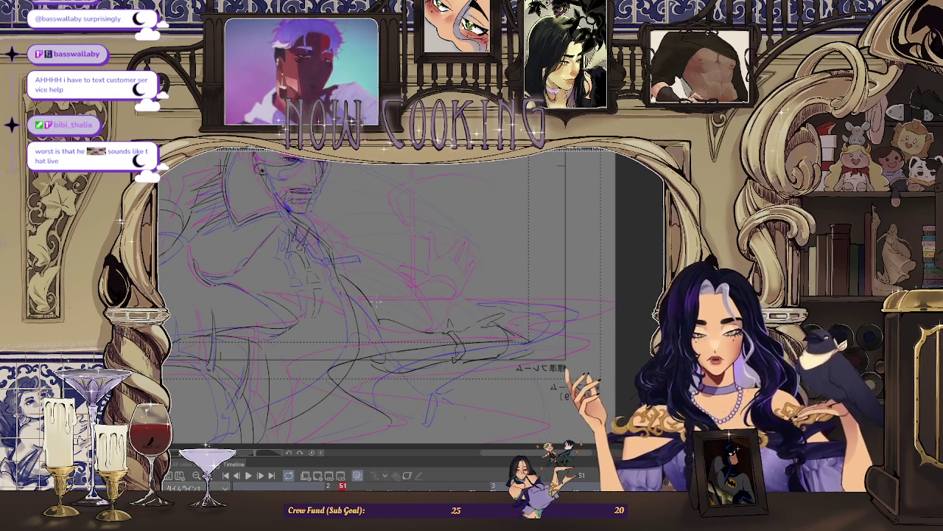
Draw a long straight black fabric line across the table on frame 51
drag(373, 302, 597, 305)
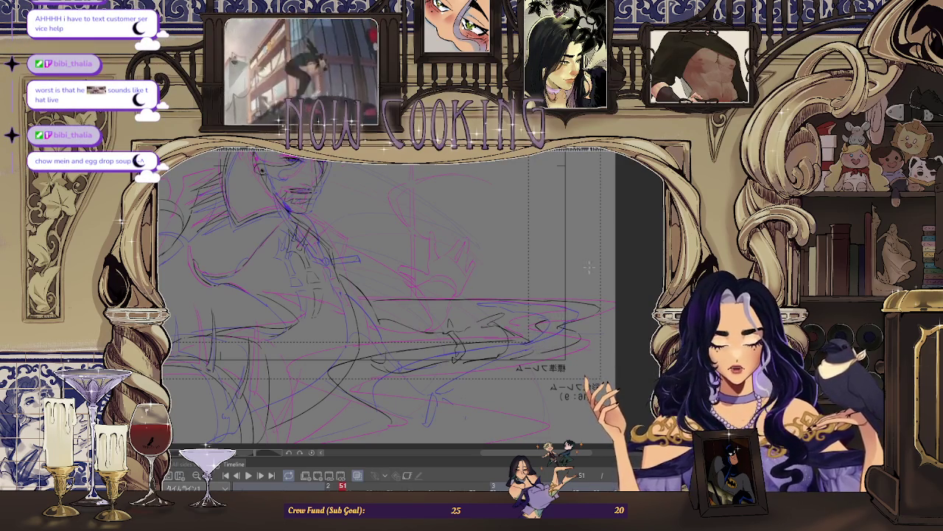
scroll(582, 277, up, 2)
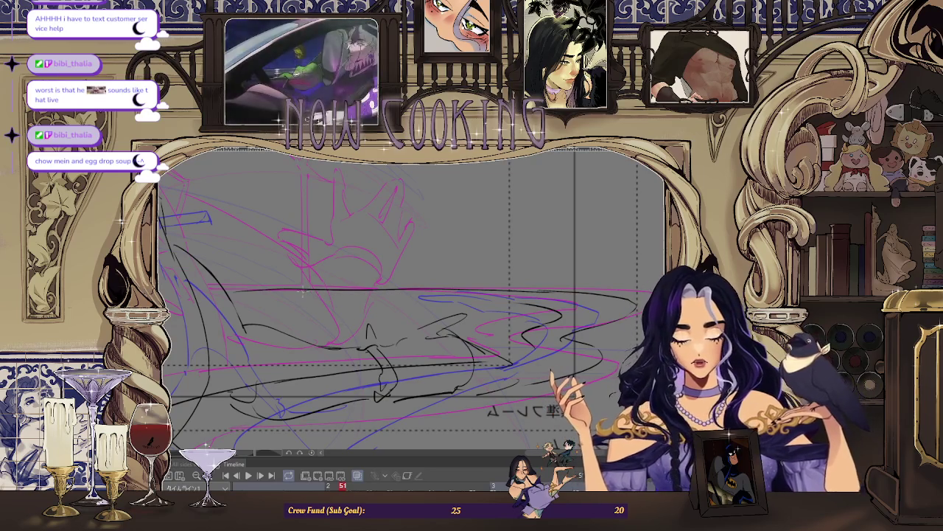
scroll(499, 284, down, 2)
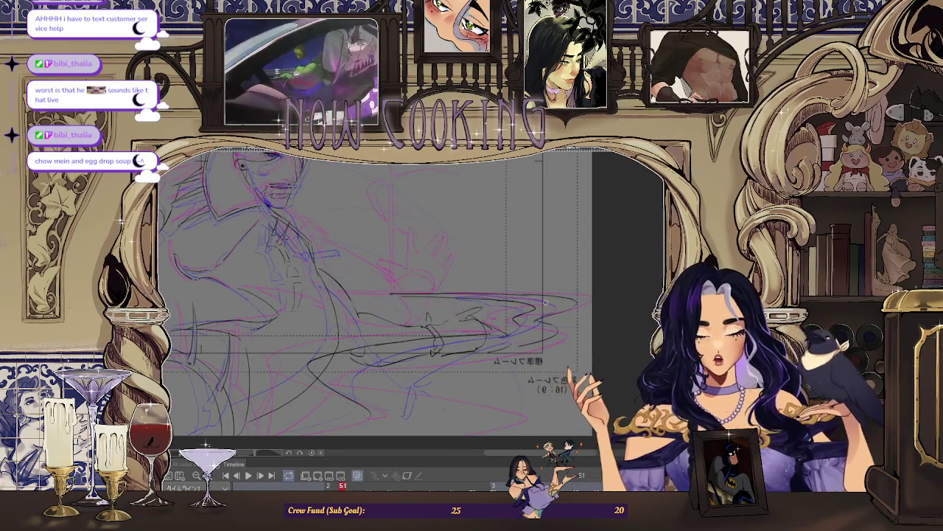
scroll(546, 302, up, 1)
scroll(536, 302, up, 1)
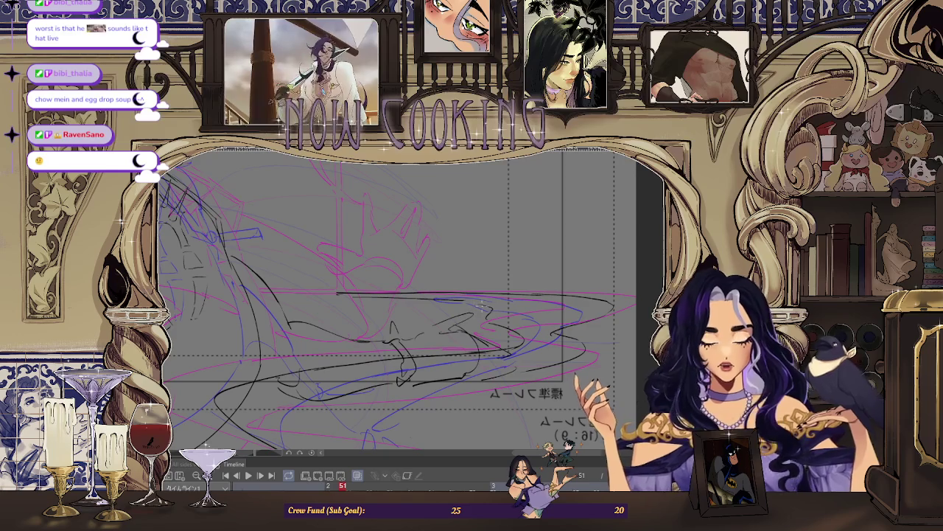
Preview the animation playback and stop it on frame 53
scroll(483, 304, down, 2)
key(space)
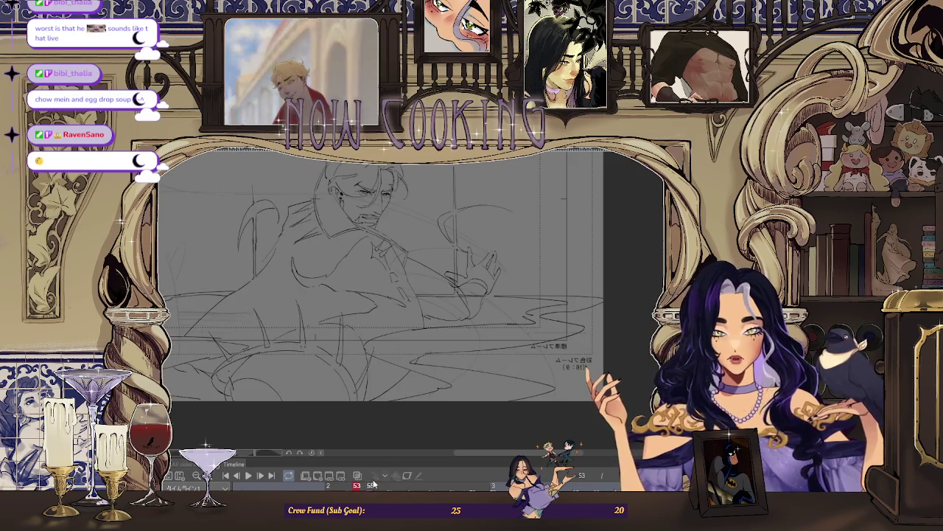
key(space)
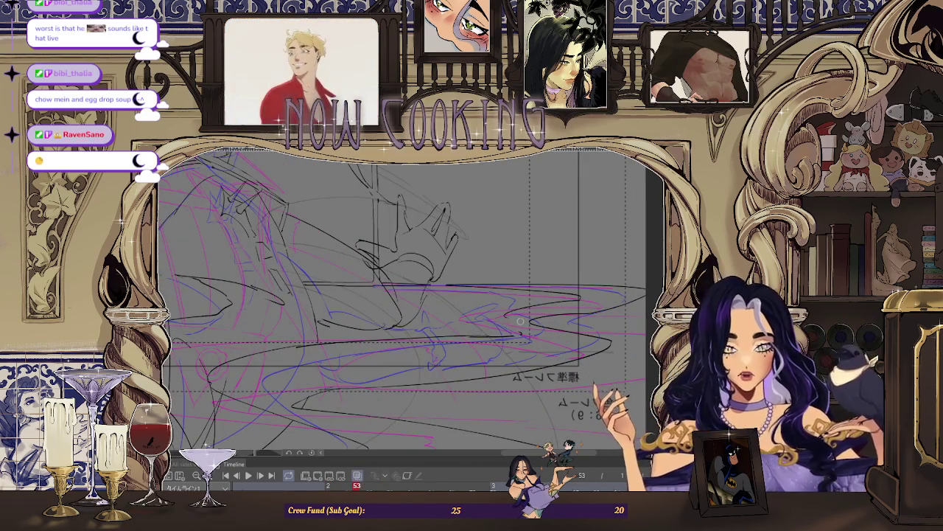
scroll(524, 333, up, 1)
scroll(528, 344, up, 1)
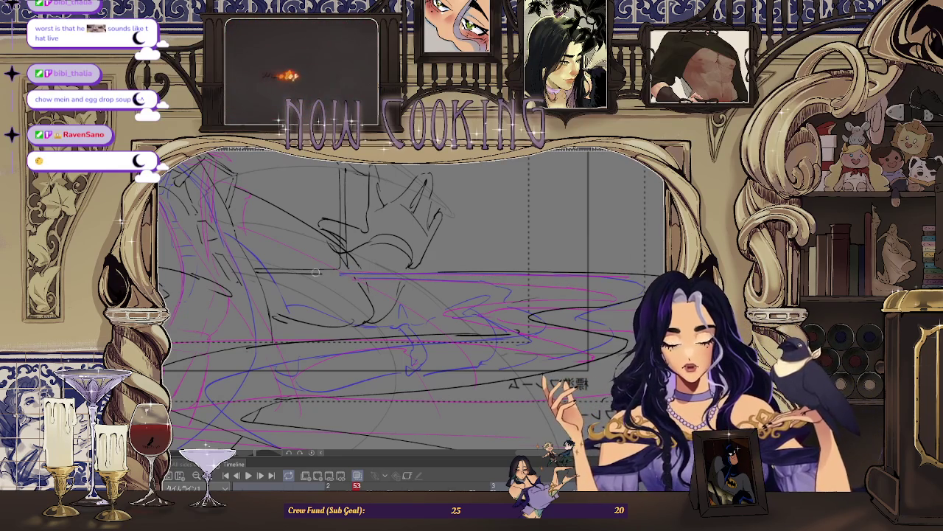
drag(343, 276, 324, 280)
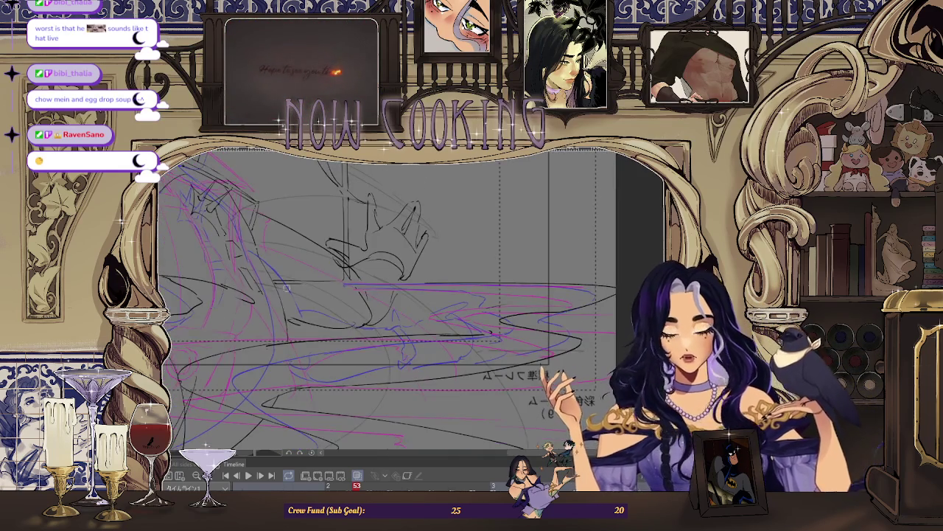
scroll(325, 280, down, 3)
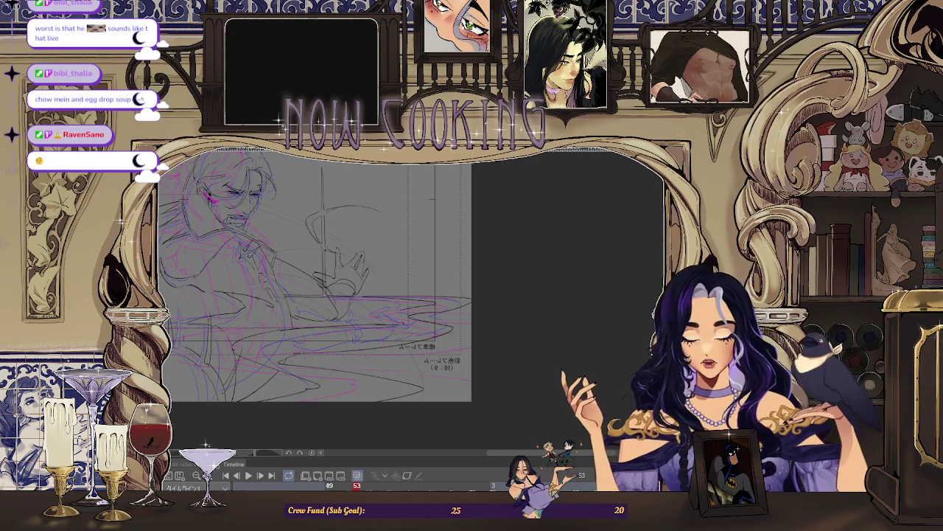
scroll(464, 322, down, 2)
scroll(464, 322, up, 1)
scroll(463, 322, up, 2)
scroll(390, 325, up, 2)
scroll(390, 324, up, 2)
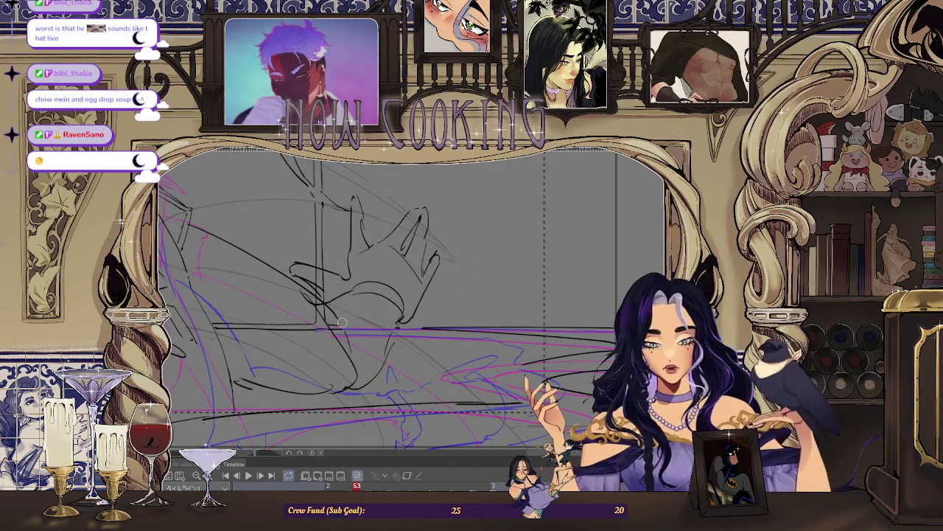
scroll(343, 260, down, 1)
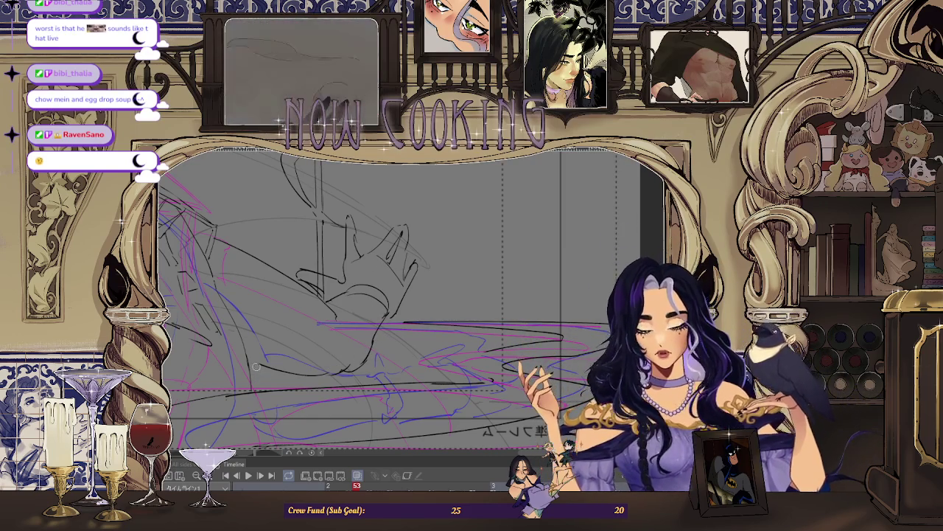
Erase the stray black horizontal line cutting through the drapery on frame 53
scroll(254, 366, up, 2)
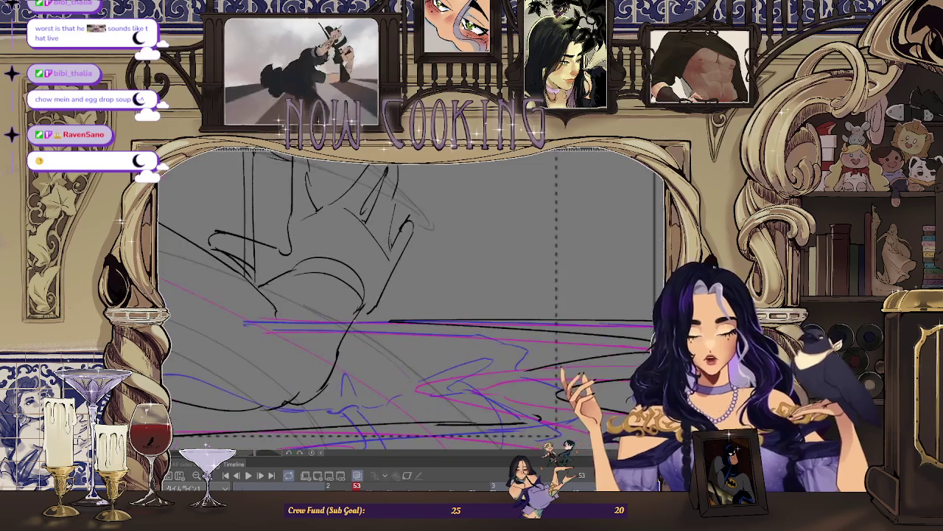
drag(396, 323, 584, 329)
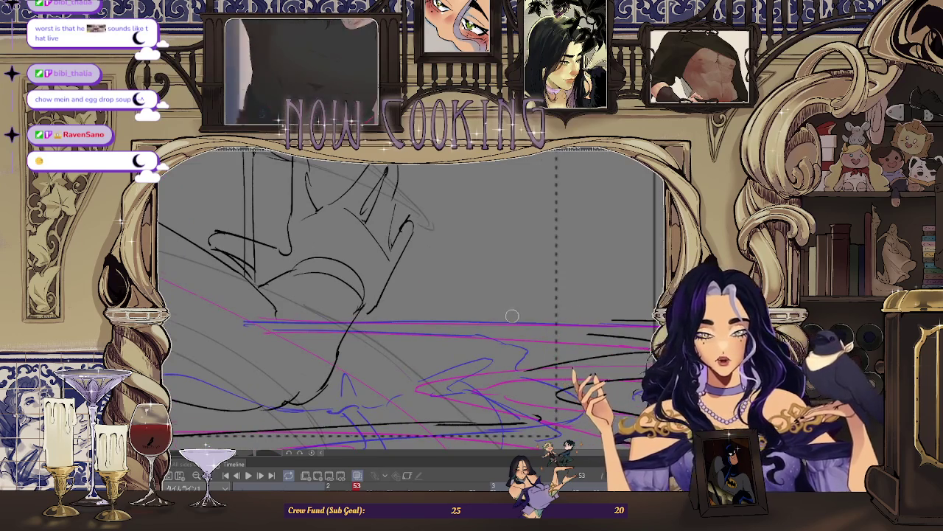
scroll(545, 332, down, 2)
scroll(604, 365, down, 2)
scroll(527, 330, up, 1)
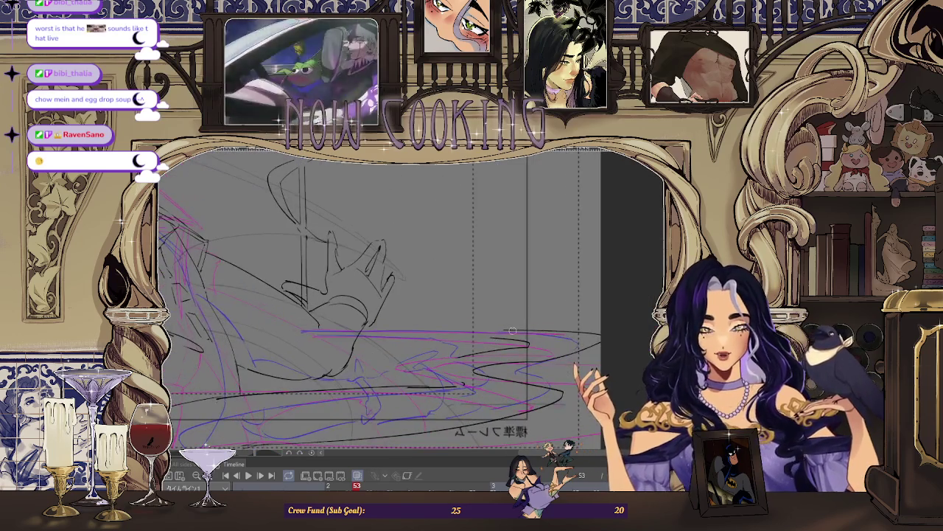
scroll(579, 351, down, 2)
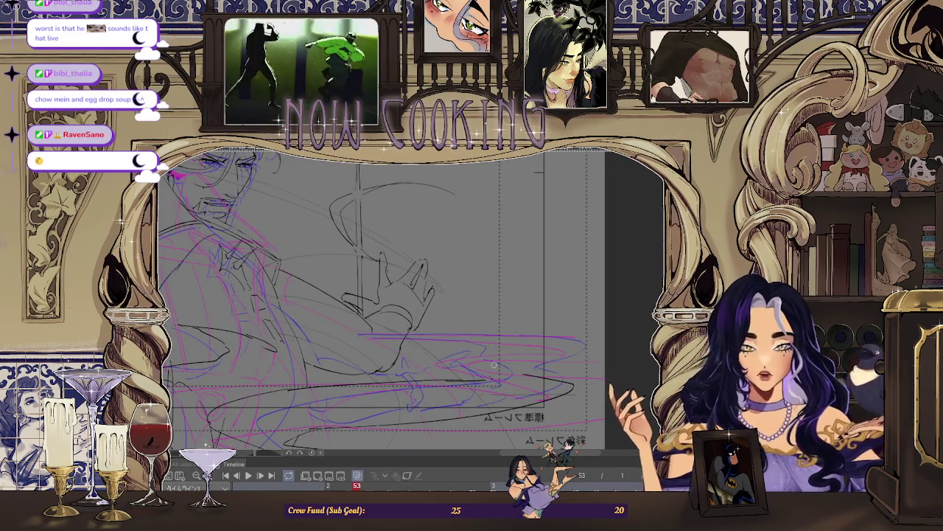
scroll(454, 366, up, 2)
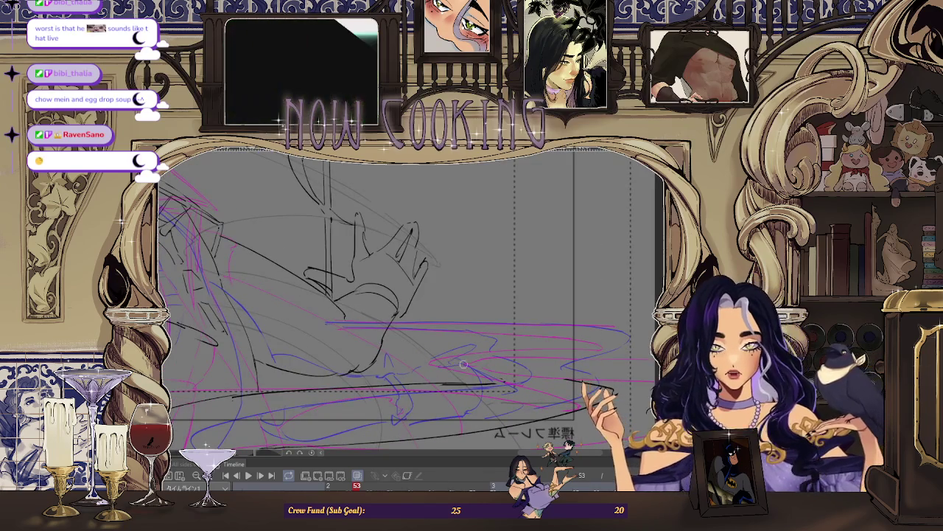
scroll(460, 365, down, 2)
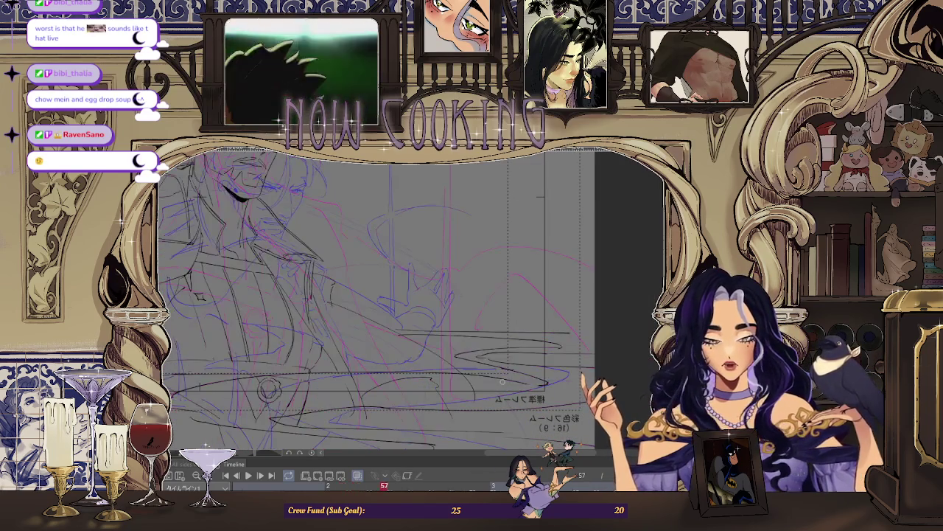
scroll(509, 365, up, 2)
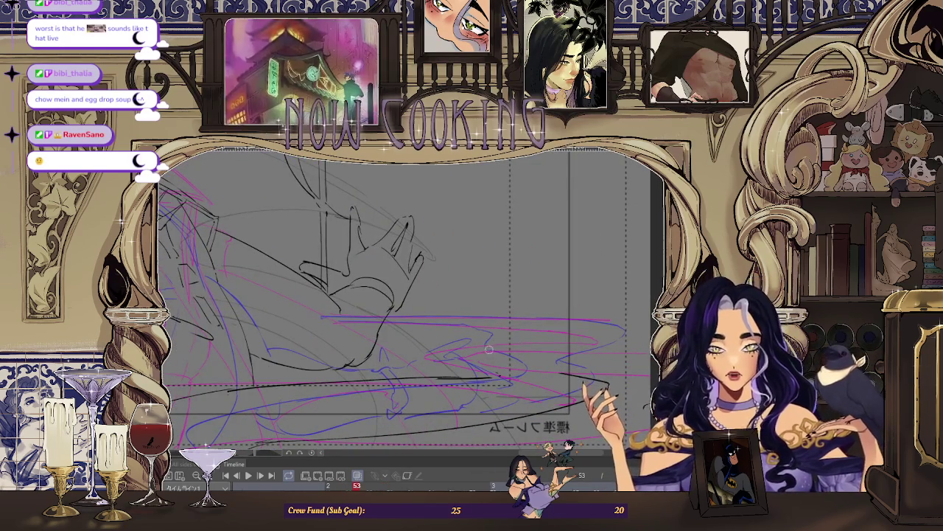
scroll(511, 332, down, 2)
scroll(556, 312, up, 1)
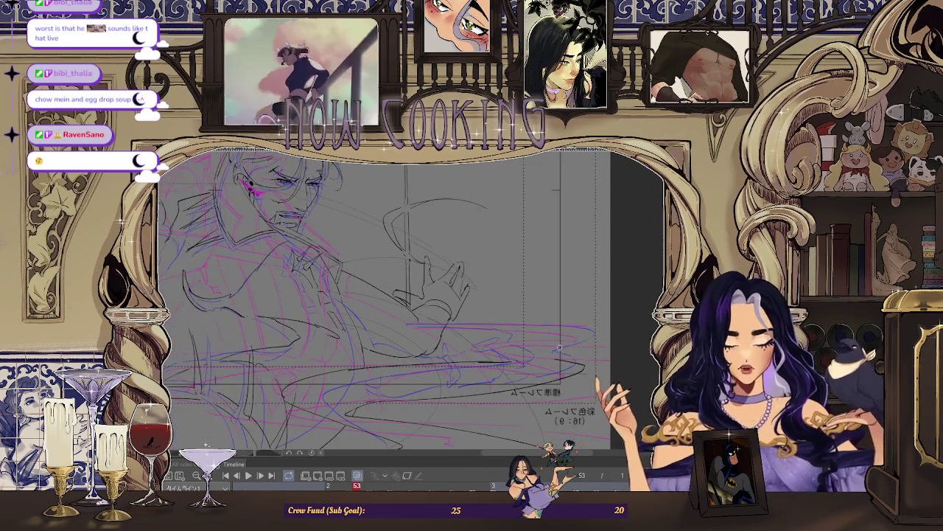
scroll(602, 311, up, 1)
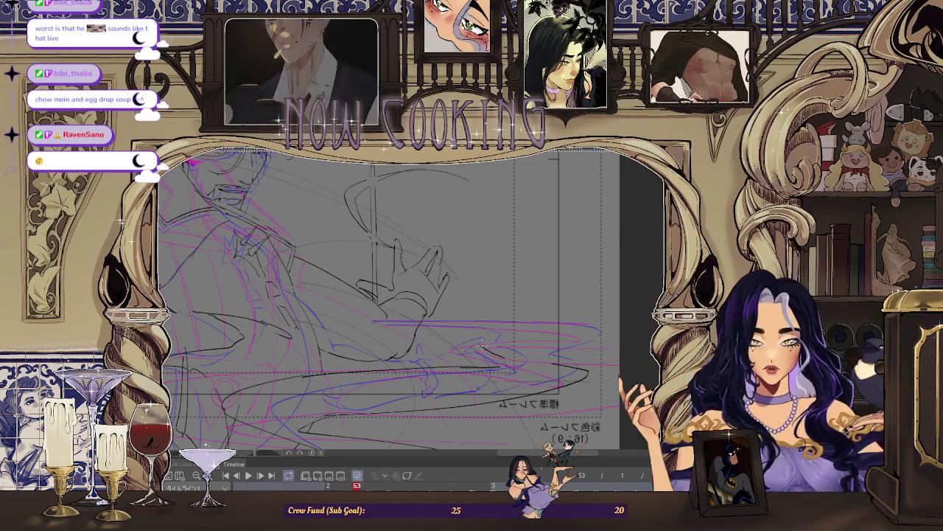
Zoom around frame 53 to check the hand and drapery after the cleanup
scroll(533, 334, up, 2)
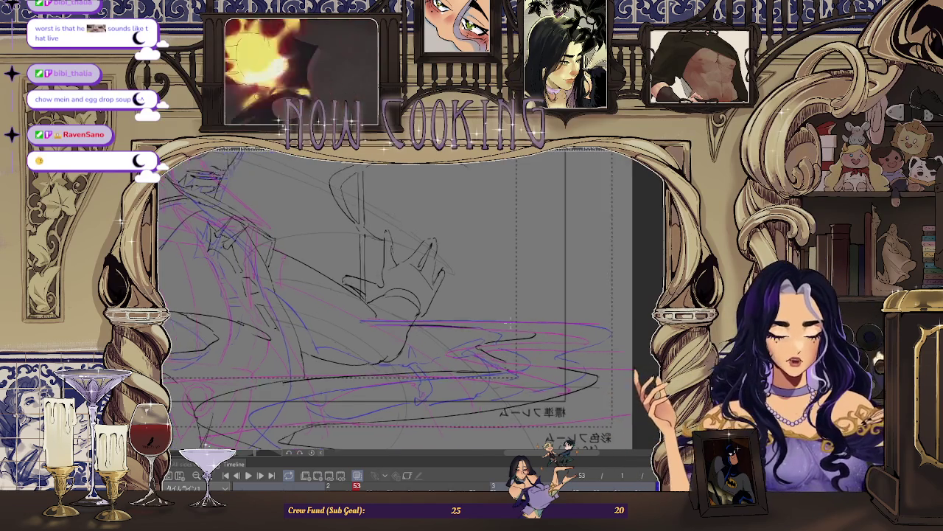
scroll(534, 335, up, 1)
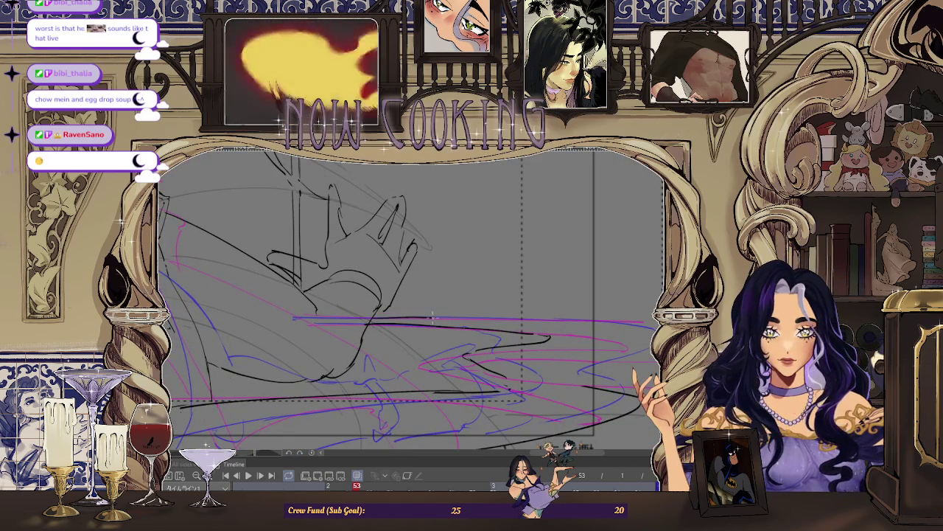
scroll(409, 331, down, 1)
scroll(410, 330, down, 2)
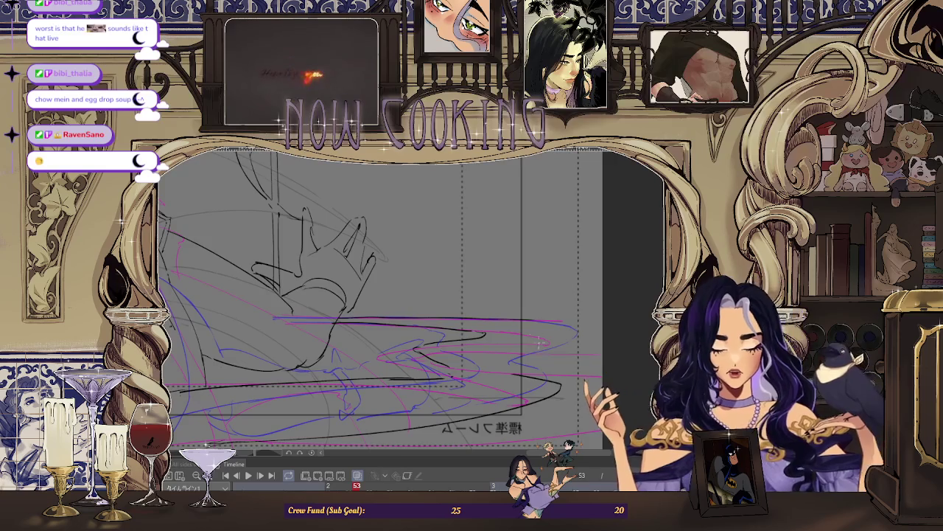
scroll(410, 330, up, 2)
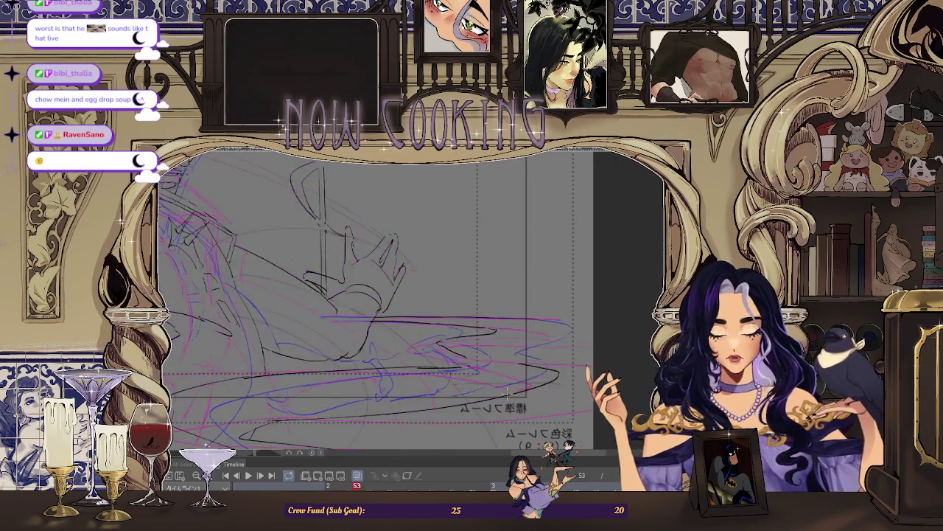
scroll(498, 359, up, 1)
scroll(498, 359, up, 1)
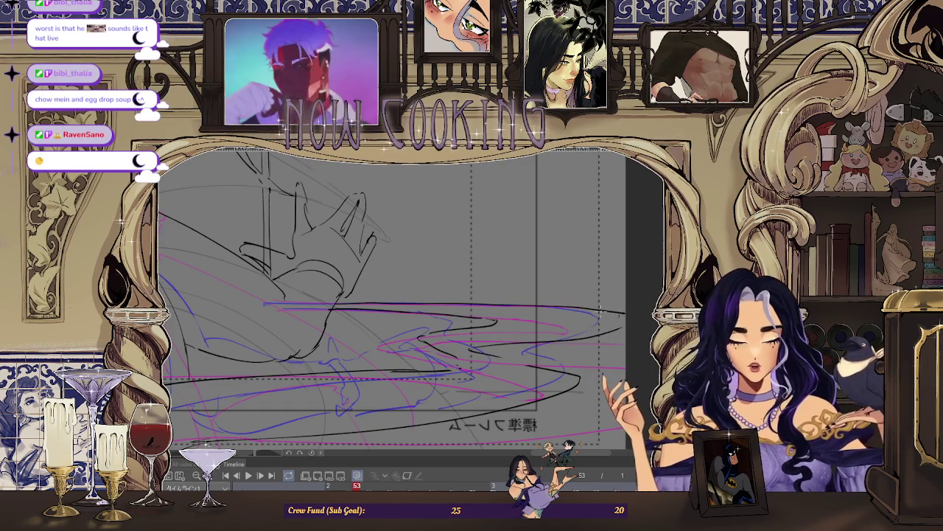
scroll(554, 368, up, 1)
scroll(514, 287, down, 1)
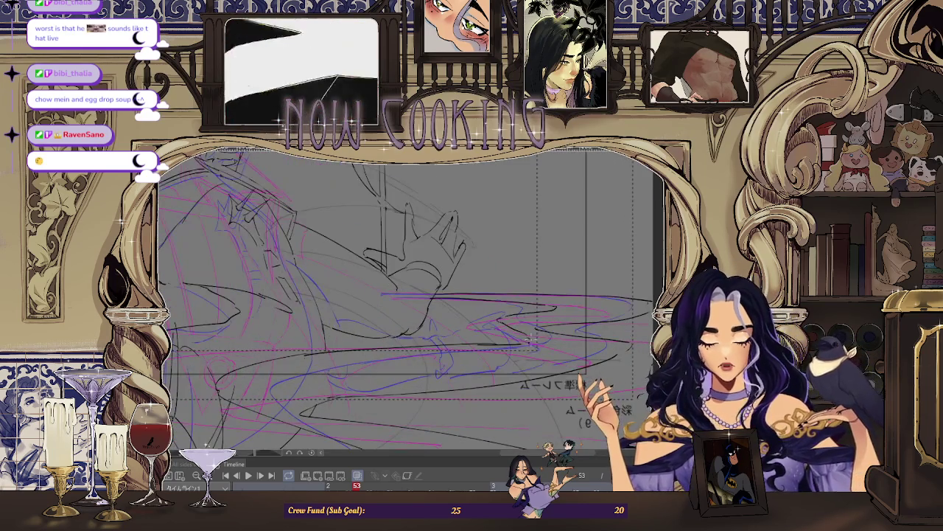
scroll(526, 342, up, 2)
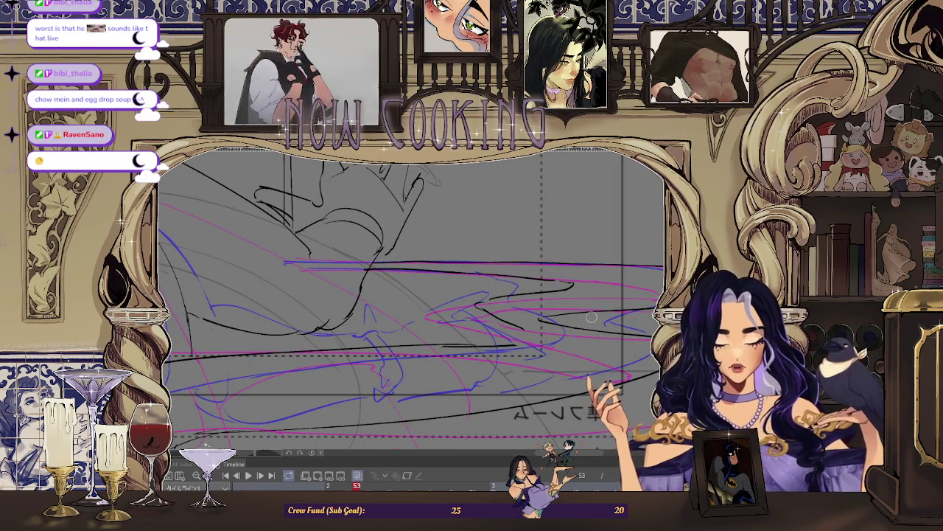
scroll(403, 395, down, 2)
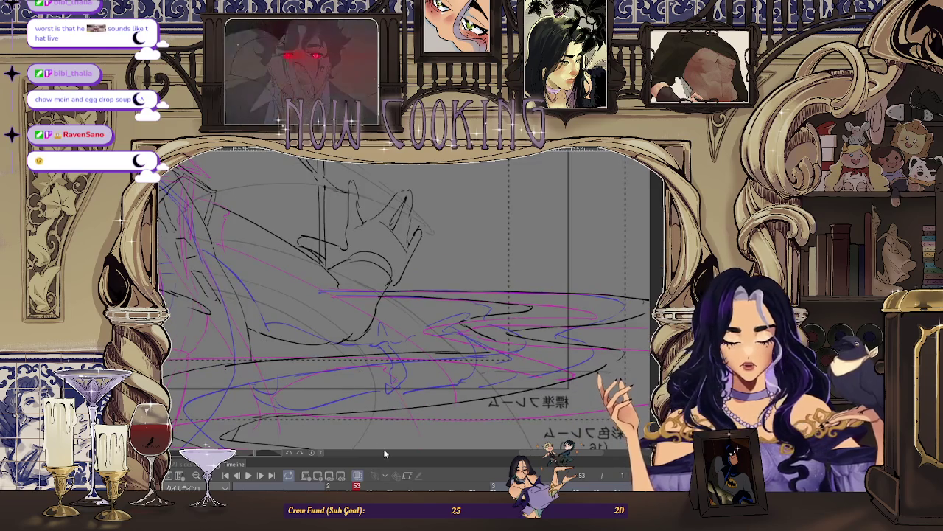
Flip back and forth between frames 51 and 53, zooming to compare the drawings
key(Left)
key(Left)
key(Right)
key(Left)
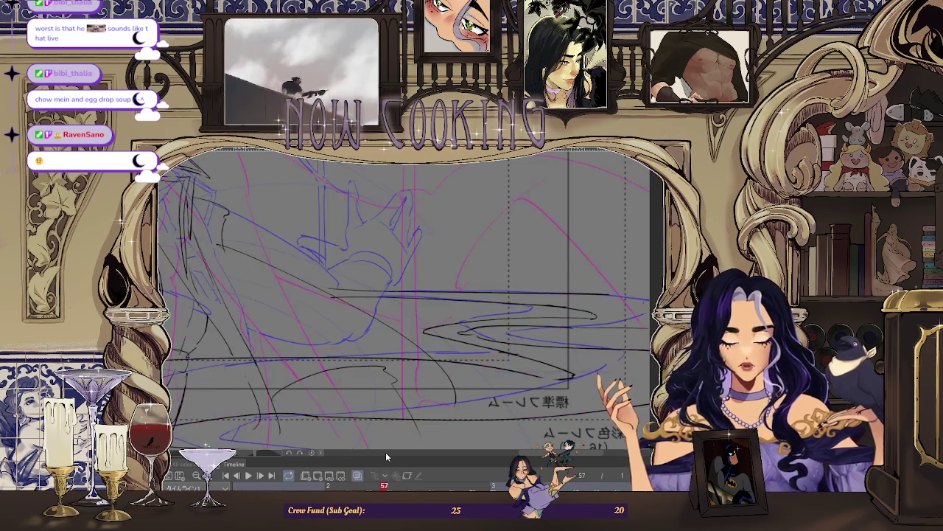
key(Right)
key(Right)
scroll(550, 345, up, 1)
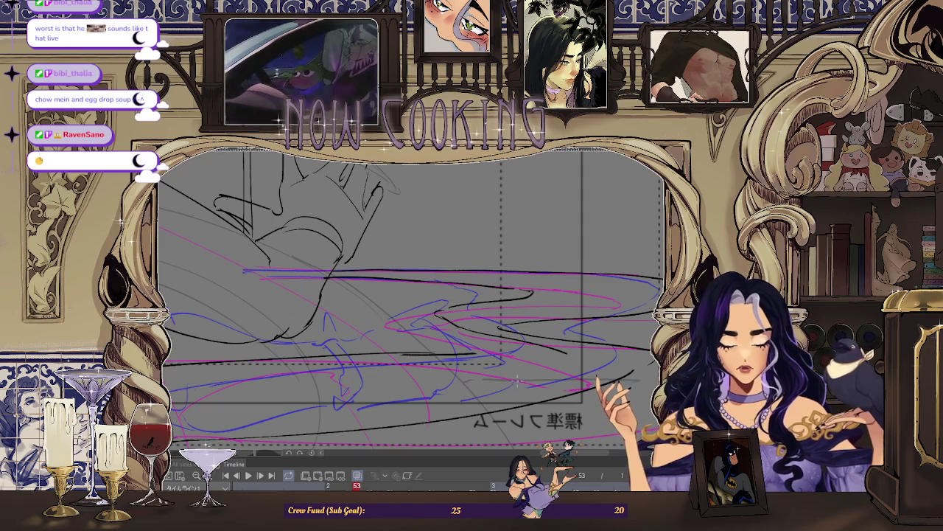
scroll(564, 388, down, 1)
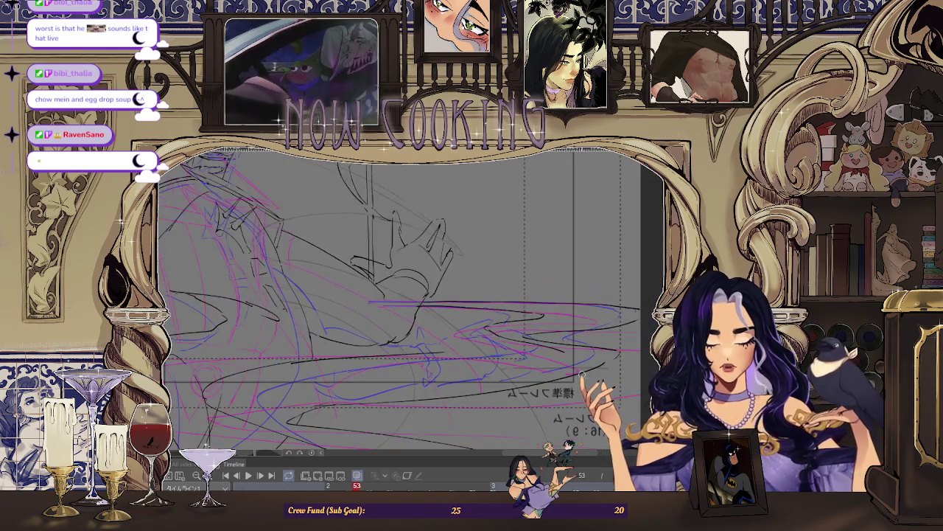
scroll(516, 361, up, 1)
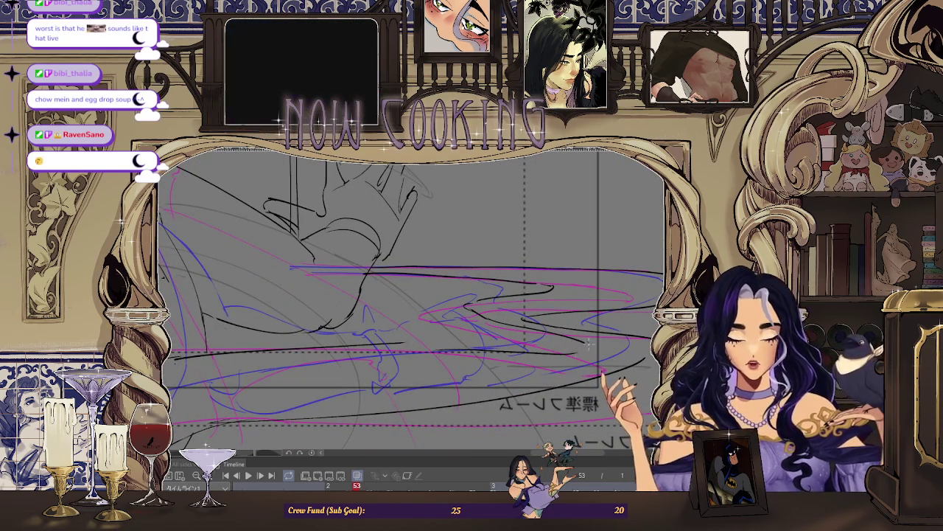
scroll(588, 343, down, 1)
scroll(600, 361, down, 1)
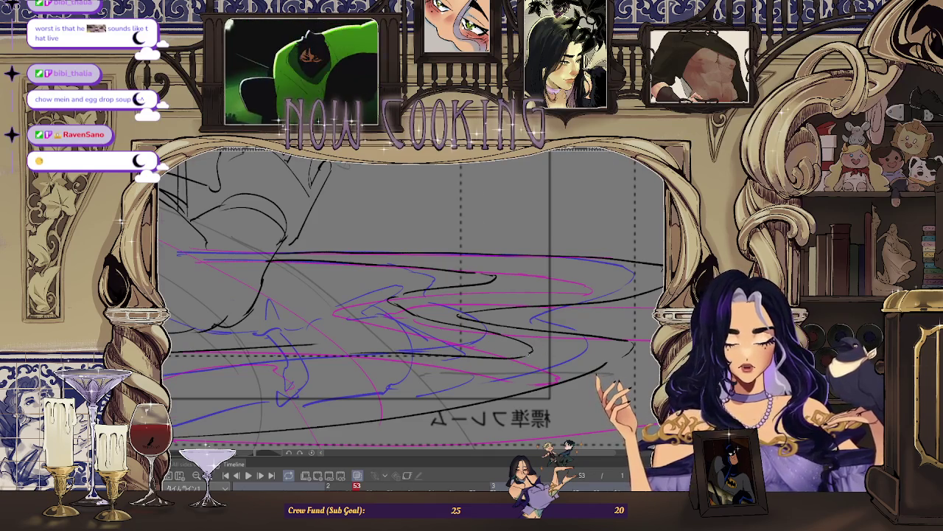
Run the animation forward from frame 53 to 57 and step back to frame 53
key(Right)
key(Right)
key(Right)
key(Right)
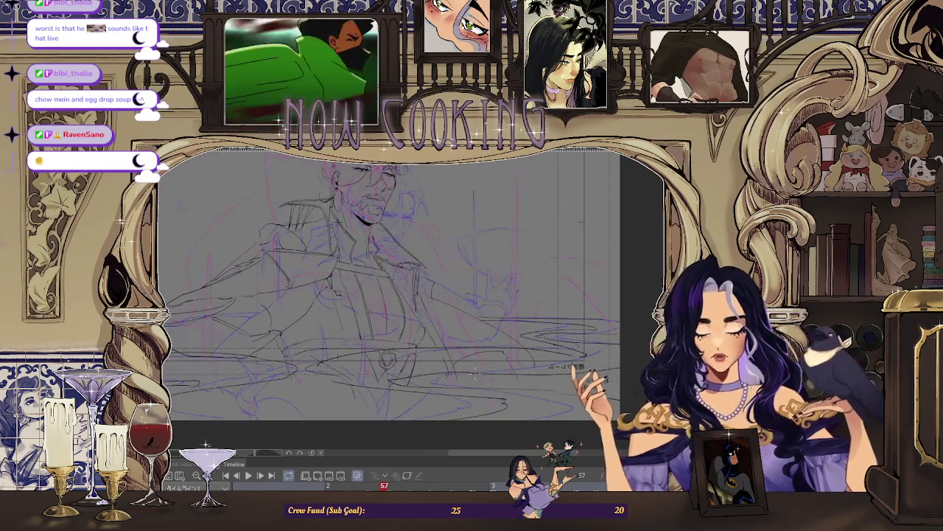
key(Left)
key(Left)
key(Left)
key(Left)
scroll(458, 404, up, 3)
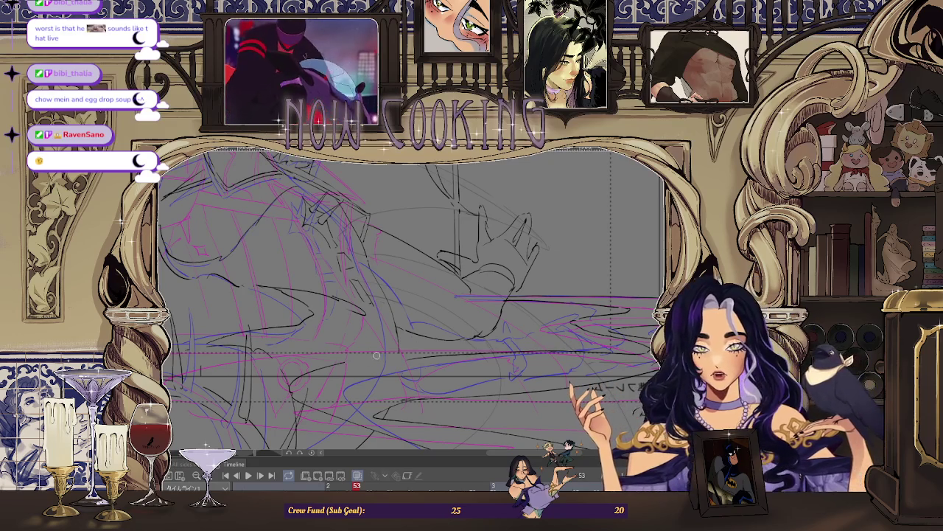
scroll(442, 337, down, 2)
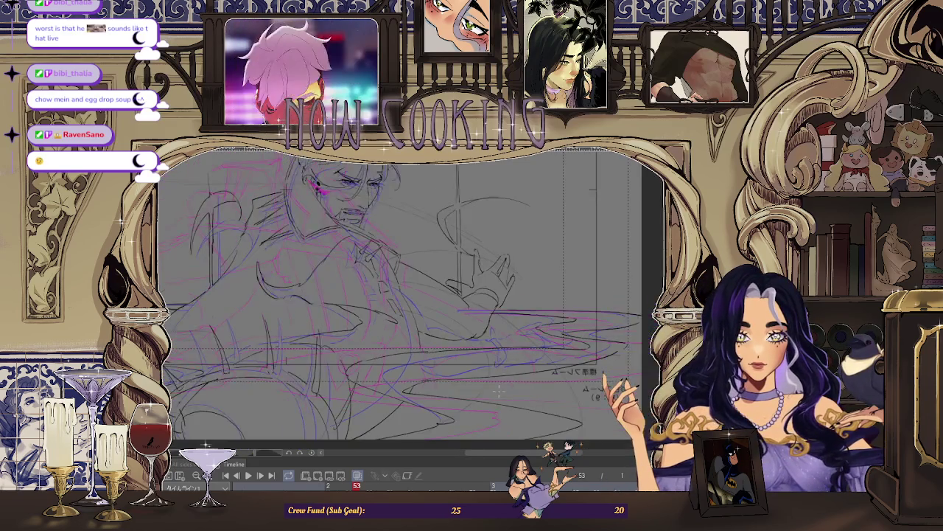
scroll(496, 330, down, 2)
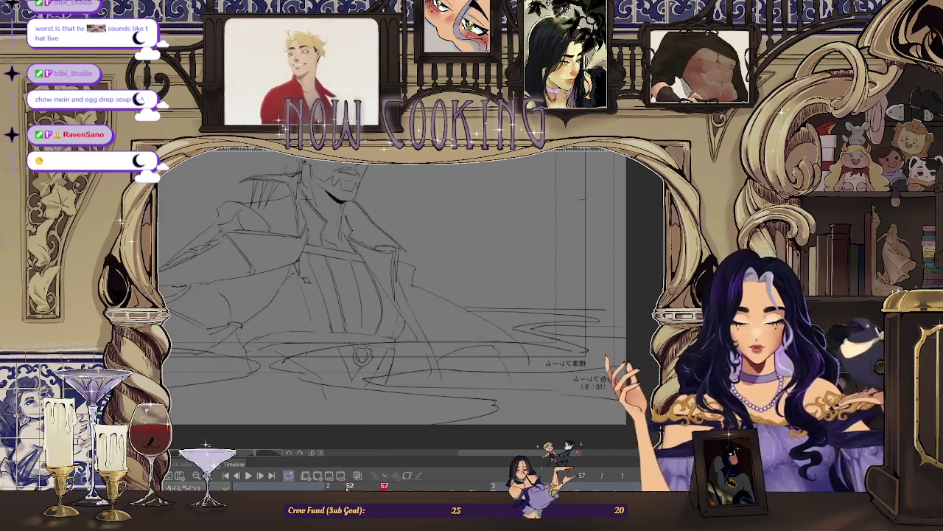
scroll(497, 304, down, 5)
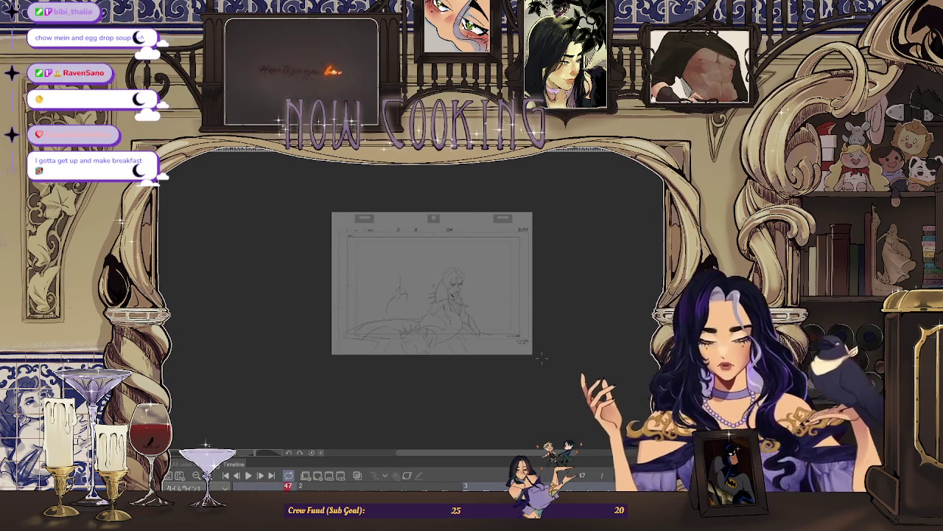
scroll(462, 329, up, 2)
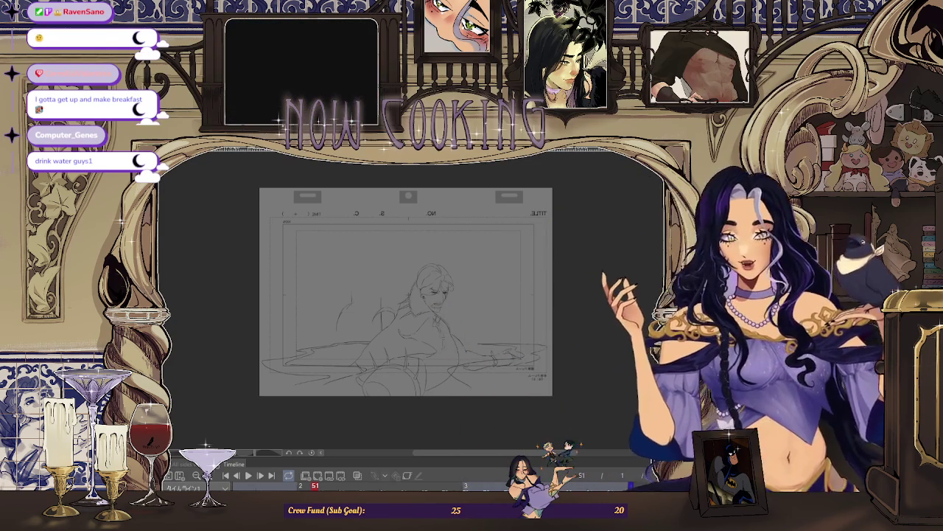
key(alt+Tab)
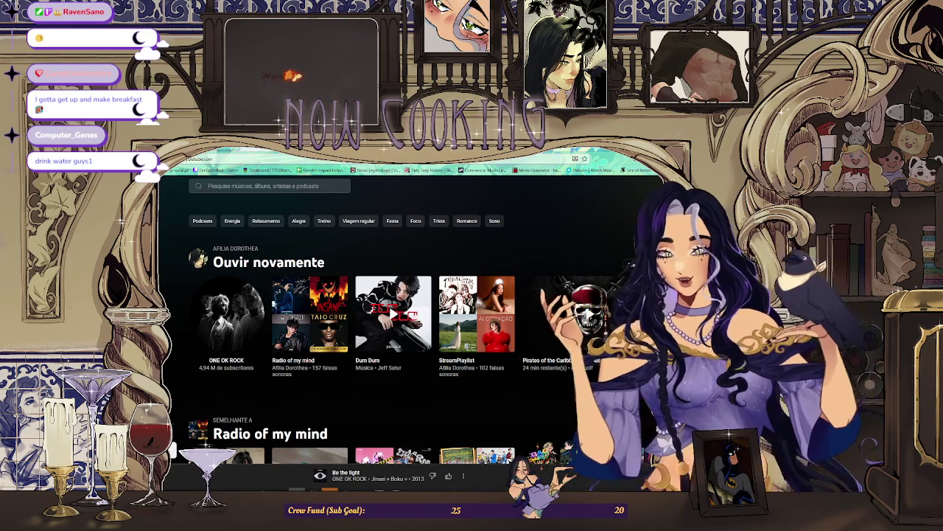
Page the Ouvir novamente row forward to reveal later tracks such as Stand by and TILLYBIRDS
scroll(413, 315, right, 5)
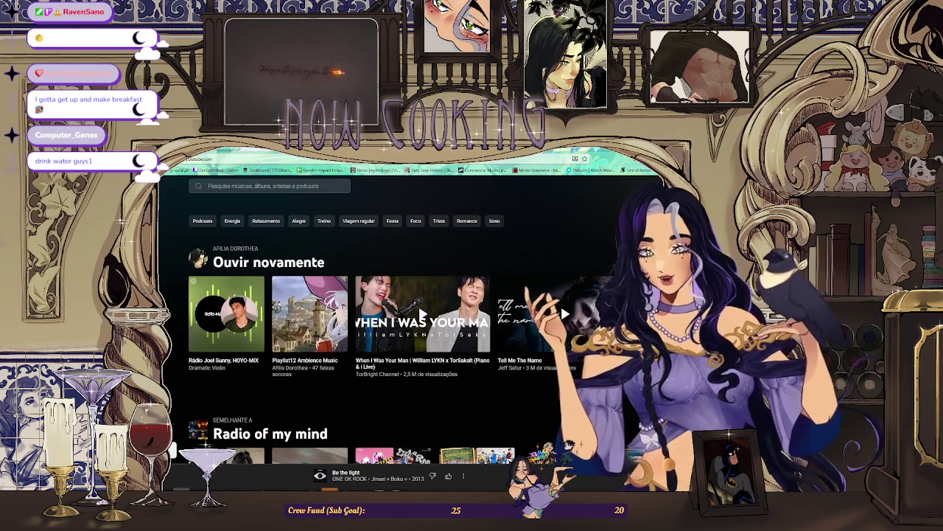
scroll(422, 315, right, 5)
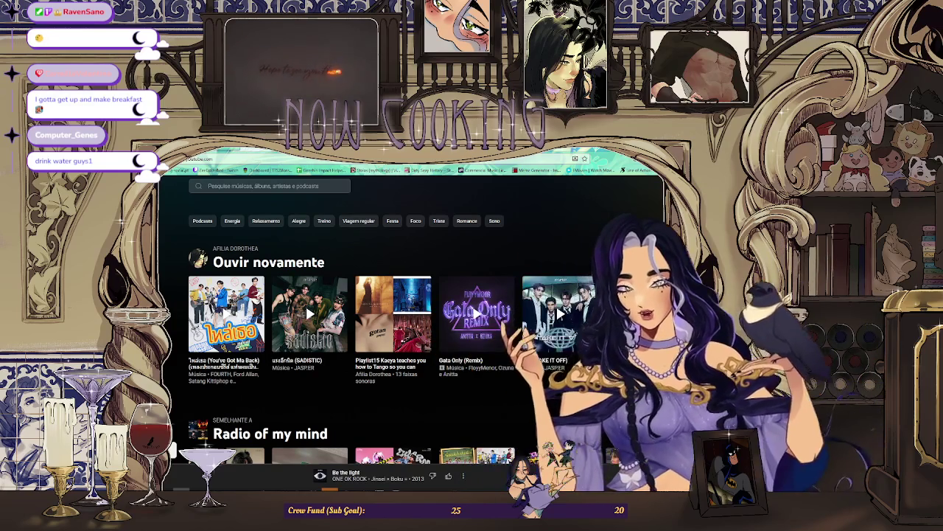
scroll(368, 316, right, 5)
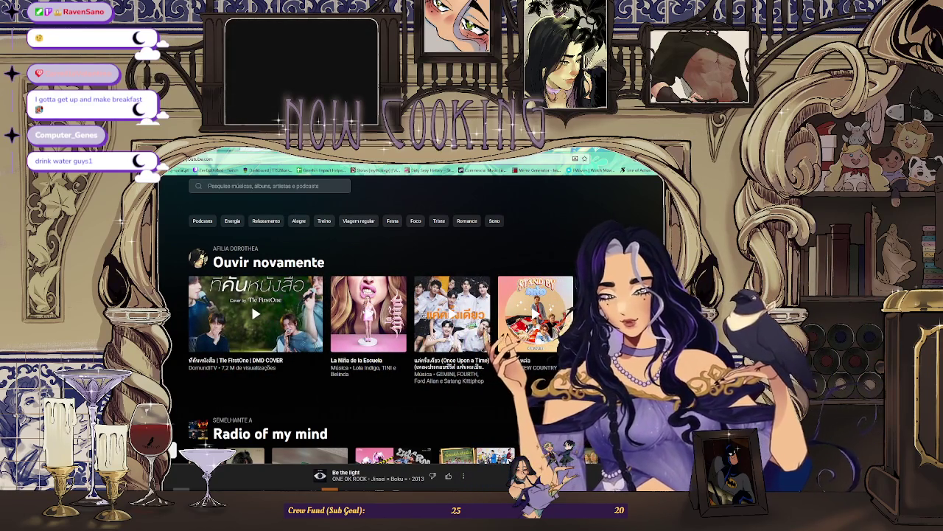
scroll(384, 324, right, 2)
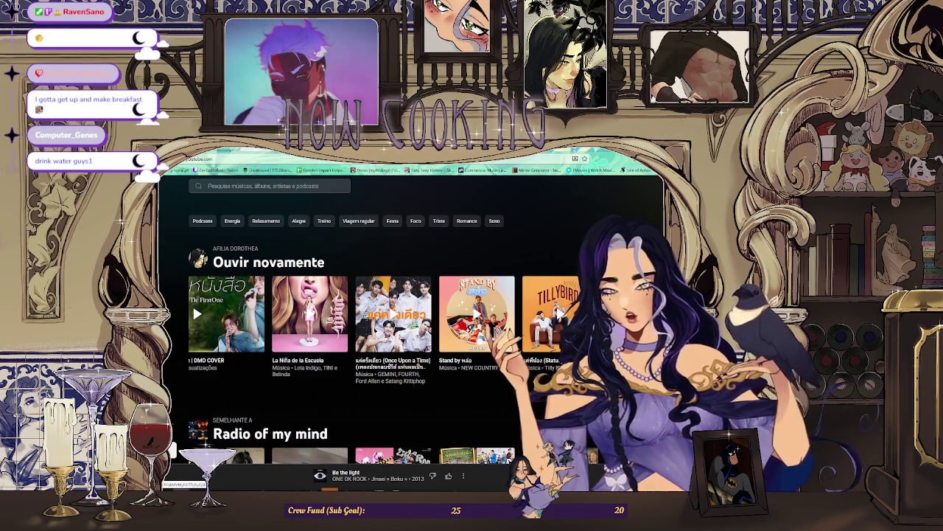
click(658, 268)
click(657, 268)
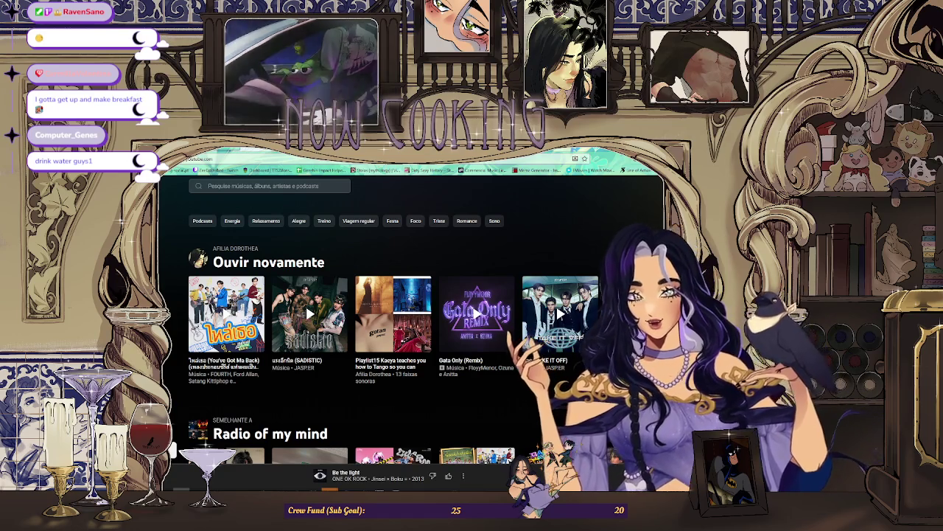
scroll(252, 302, right, 5)
scroll(252, 303, right, 5)
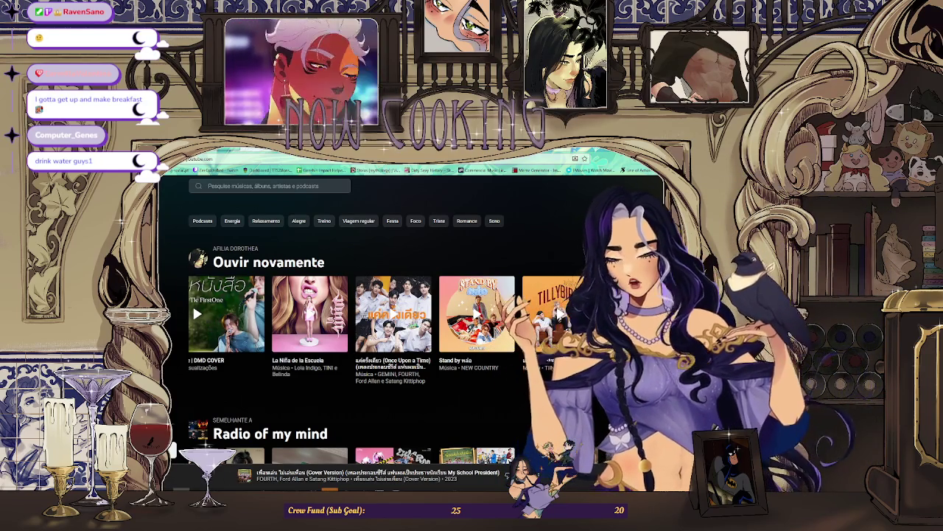
key(ctrl+t)
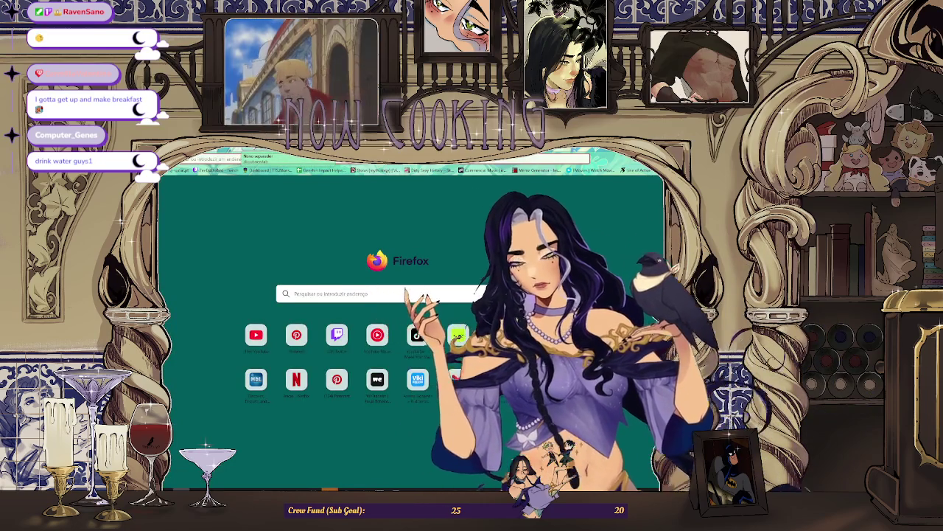
Search the copied Thai song title plus 'lyrics' and open the Genius result
key(ctrl+w)
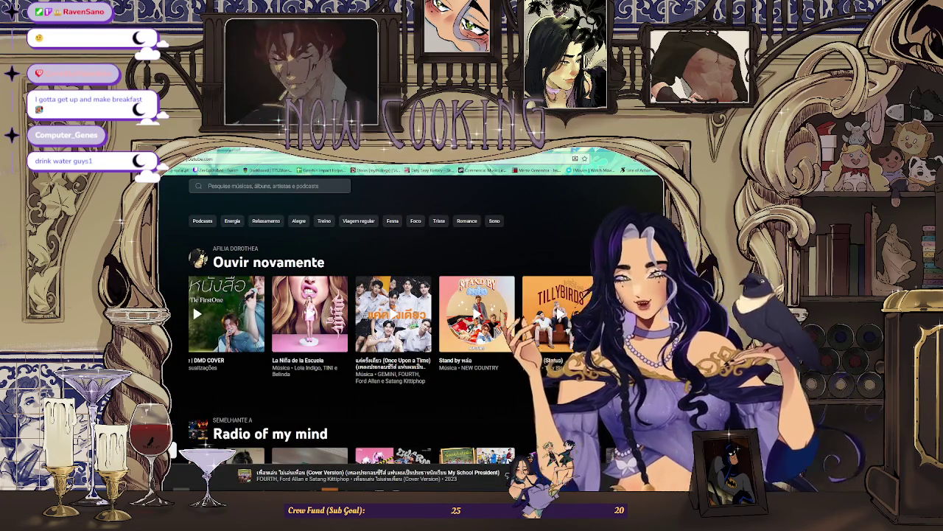
key(ctrl+t)
click(326, 159)
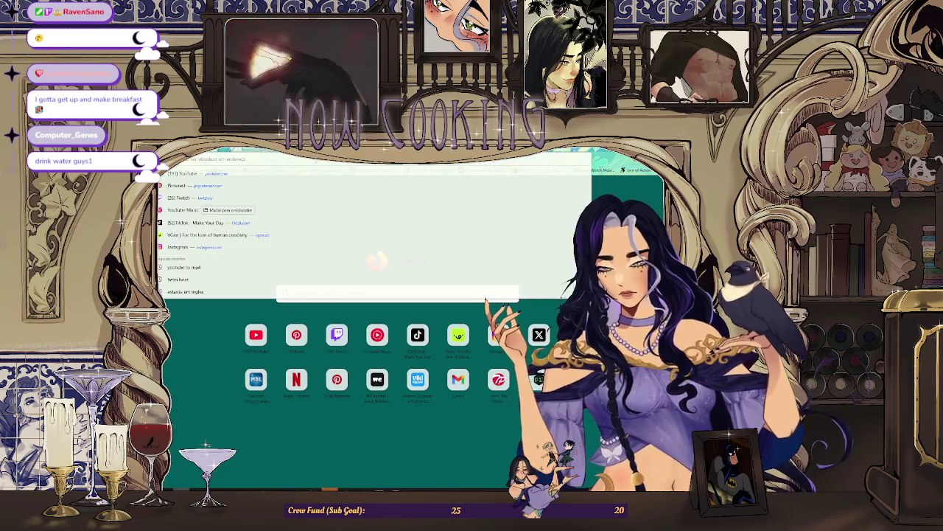
key(ctrl+v)
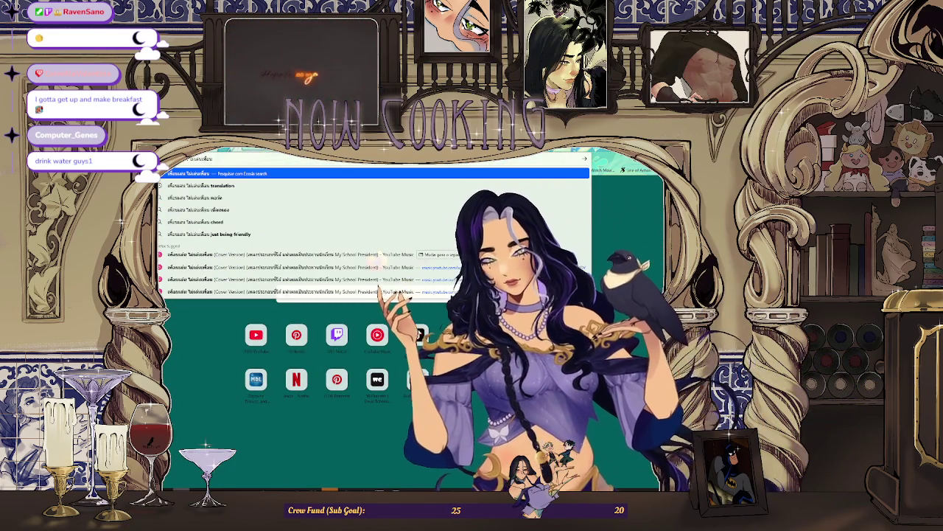
text(lyrics)
key(Return)
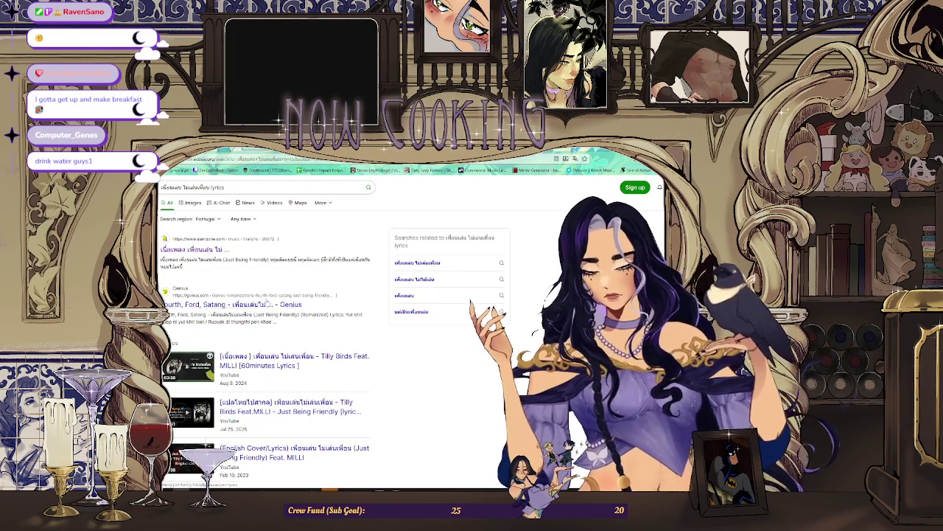
click(254, 304)
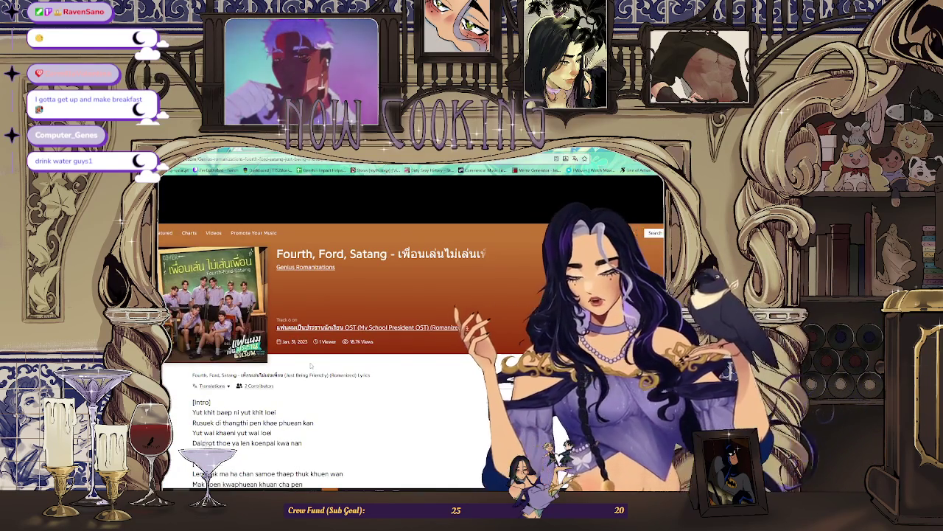
Read through the Genius lyrics page, then return to the lyrics search results
scroll(305, 346, down, 5)
scroll(300, 328, down, 5)
scroll(295, 311, down, 5)
scroll(289, 294, down, 5)
scroll(291, 291, down, 3)
scroll(294, 289, down, 3)
scroll(299, 289, down, 3)
scroll(305, 292, up, 8)
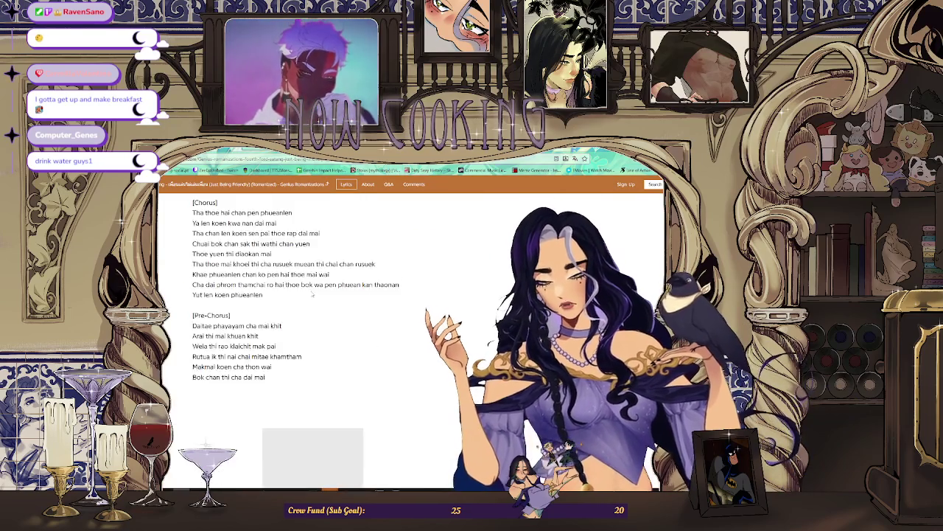
scroll(325, 298, up, 5)
scroll(351, 306, up, 5)
scroll(376, 313, up, 5)
scroll(406, 323, up, 3)
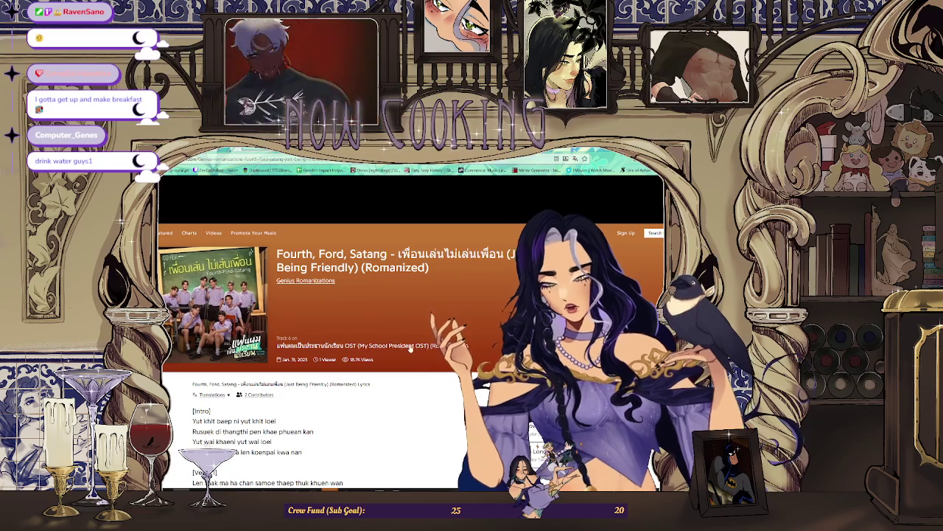
scroll(413, 306, down, 10)
scroll(398, 334, down, 5)
scroll(398, 334, up, 5)
scroll(398, 333, up, 2)
scroll(399, 332, up, 3)
scroll(400, 333, up, 3)
scroll(400, 332, up, 3)
scroll(400, 332, down, 2)
scroll(401, 333, up, 4)
scroll(400, 332, down, 3)
scroll(397, 330, down, 3)
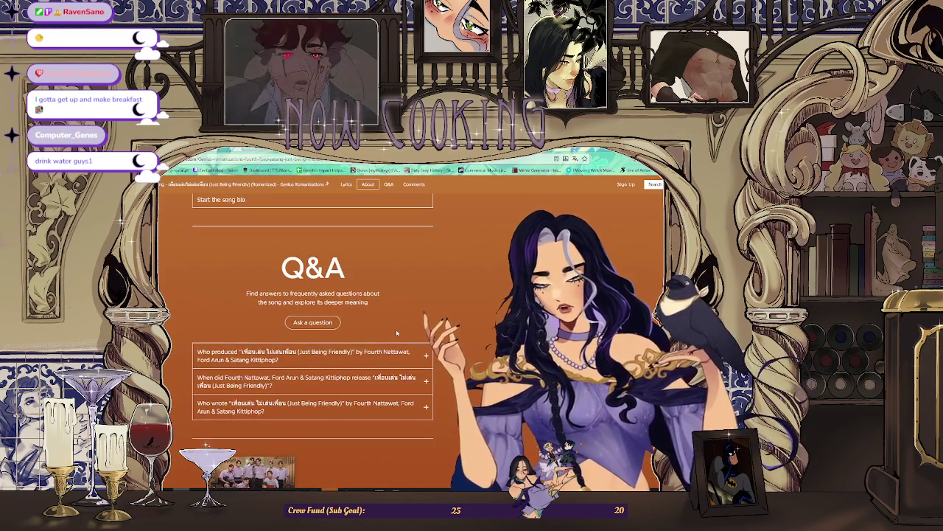
scroll(395, 328, down, 2)
scroll(397, 331, up, 1)
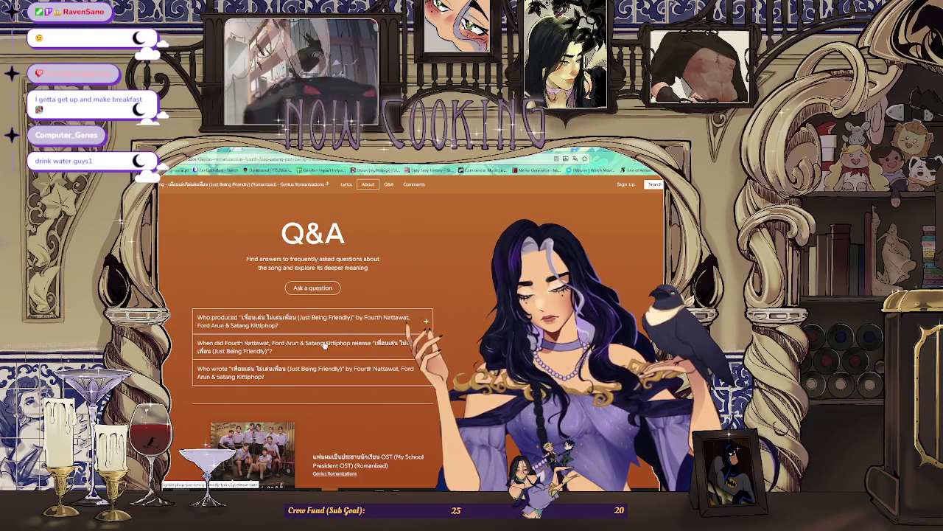
scroll(325, 344, down, 3)
scroll(362, 379, down, 2)
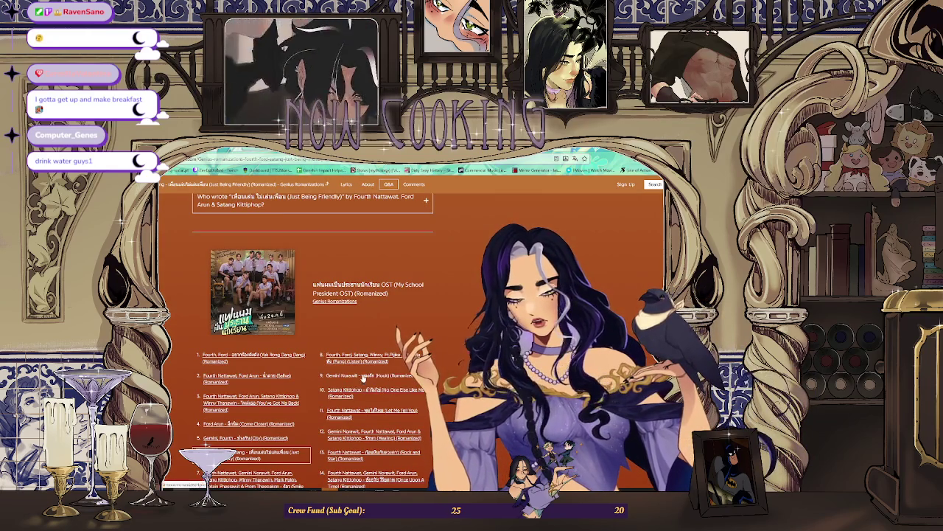
scroll(280, 356, down, 2)
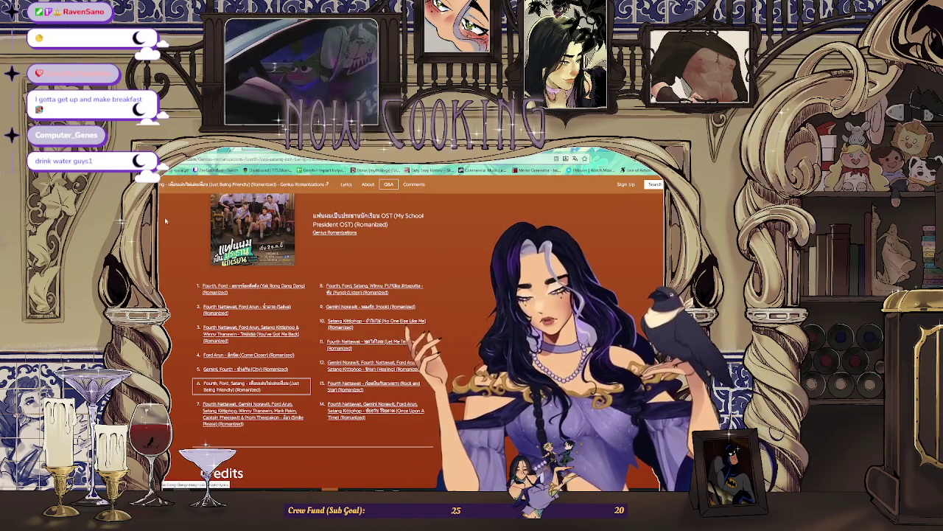
key(alt+Left)
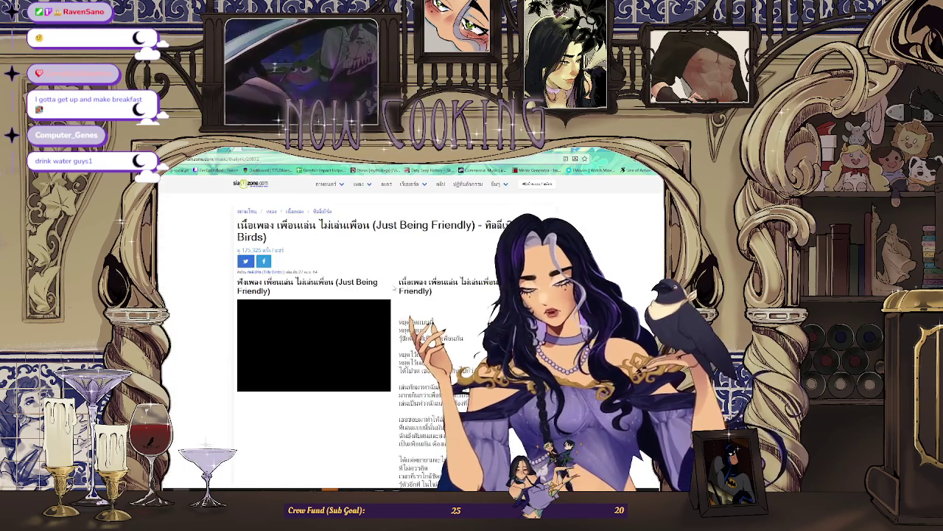
Scroll through the Siamzone Thai and romanized lyrics and credits, then go back to the results
scroll(398, 332, down, 2)
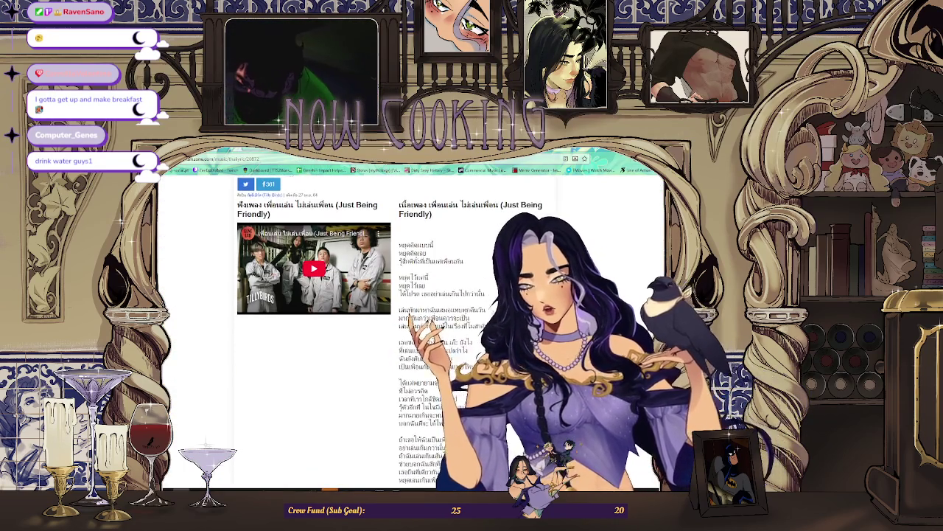
scroll(491, 314, down, 2)
scroll(491, 314, down, 2)
scroll(490, 314, down, 1)
scroll(491, 314, down, 1)
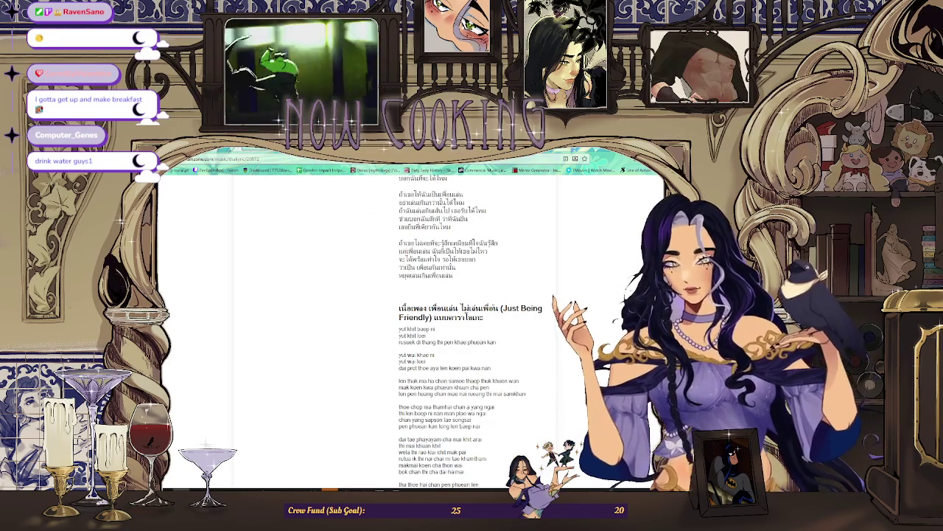
scroll(492, 307, up, 2)
scroll(493, 310, up, 2)
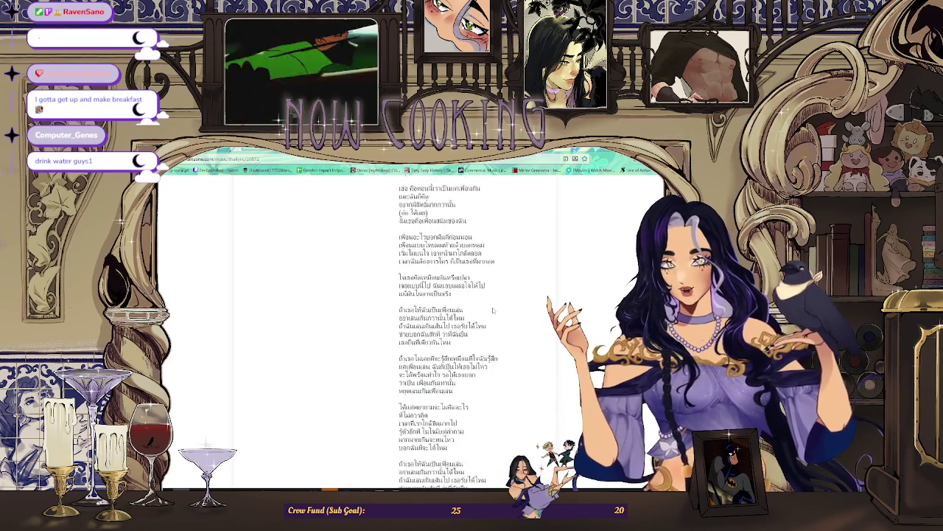
scroll(492, 310, up, 3)
scroll(492, 310, up, 3)
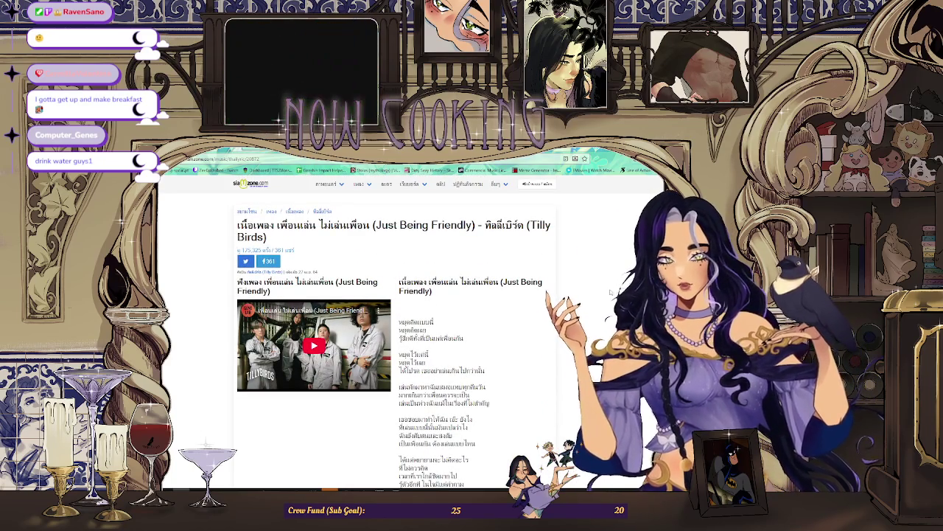
scroll(603, 296, down, 5)
scroll(603, 297, down, 3)
scroll(603, 299, down, 3)
scroll(603, 302, down, 3)
scroll(602, 301, down, 3)
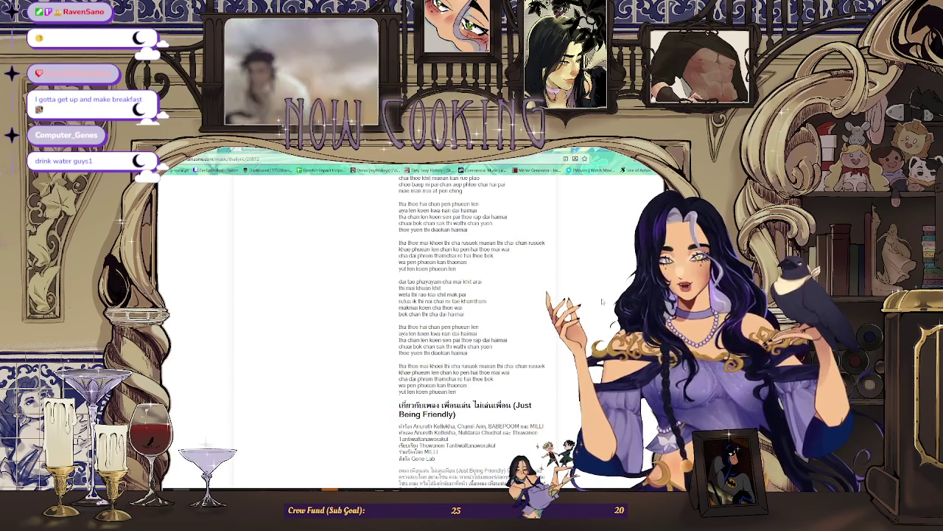
scroll(602, 302, up, 3)
scroll(602, 302, up, 3)
scroll(602, 302, down, 3)
scroll(603, 302, down, 5)
scroll(583, 295, up, 5)
scroll(538, 283, up, 3)
scroll(502, 270, up, 3)
scroll(501, 270, up, 3)
scroll(508, 273, up, 3)
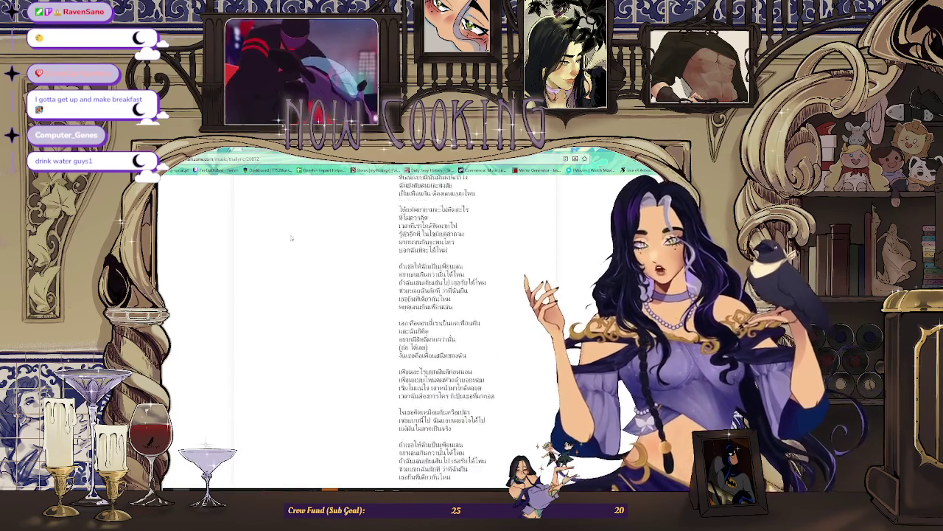
scroll(523, 276, up, 5)
key(alt+Left)
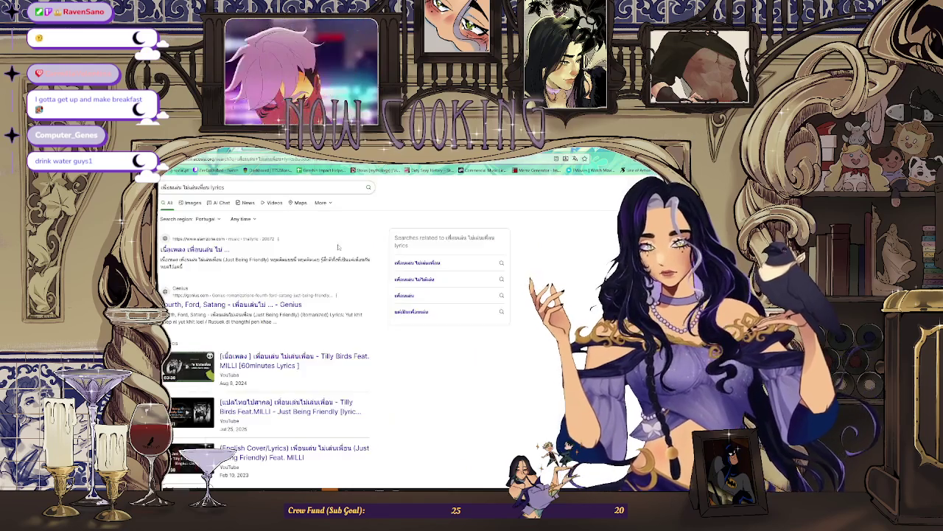
Search Ecosia for the song's English translation and open the LyricsTranslate result
text(translation)
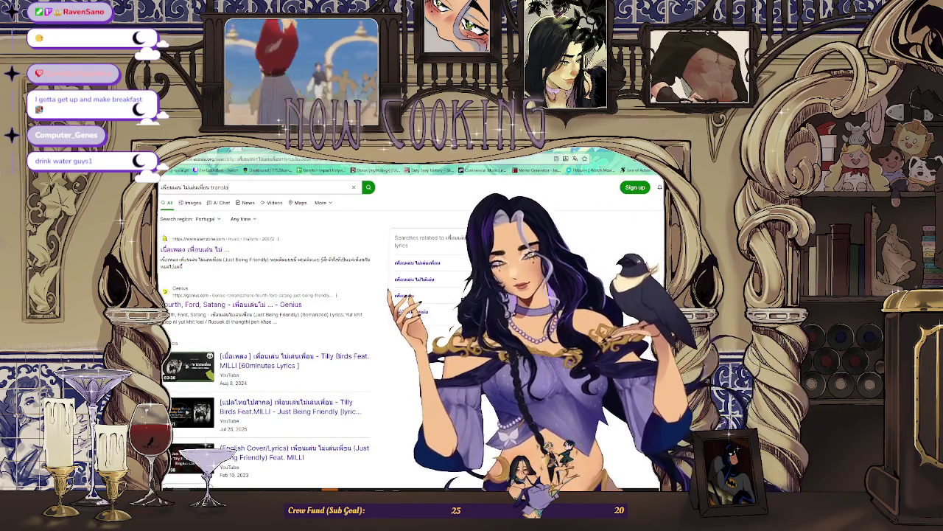
key(Return)
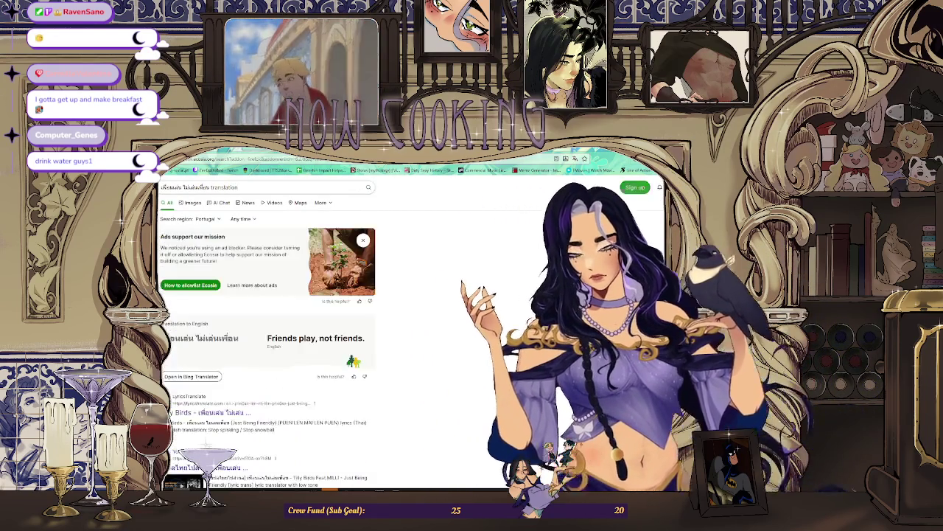
scroll(280, 295, down, 2)
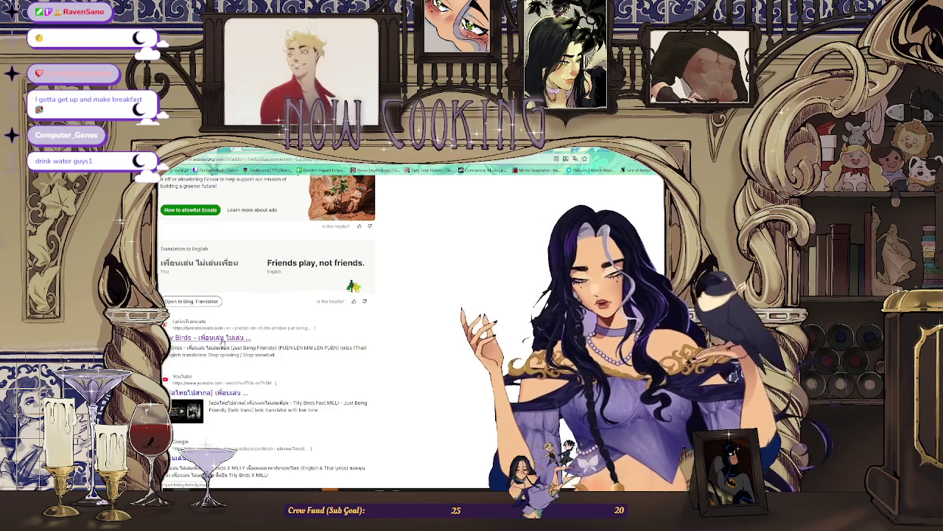
click(223, 337)
Show the original Thai lyrics alongside the English translation
scroll(455, 341, down, 3)
scroll(455, 340, down, 5)
scroll(455, 340, down, 5)
scroll(456, 344, down, 3)
scroll(456, 344, down, 2)
scroll(455, 344, up, 10)
scroll(454, 343, up, 5)
scroll(453, 341, up, 5)
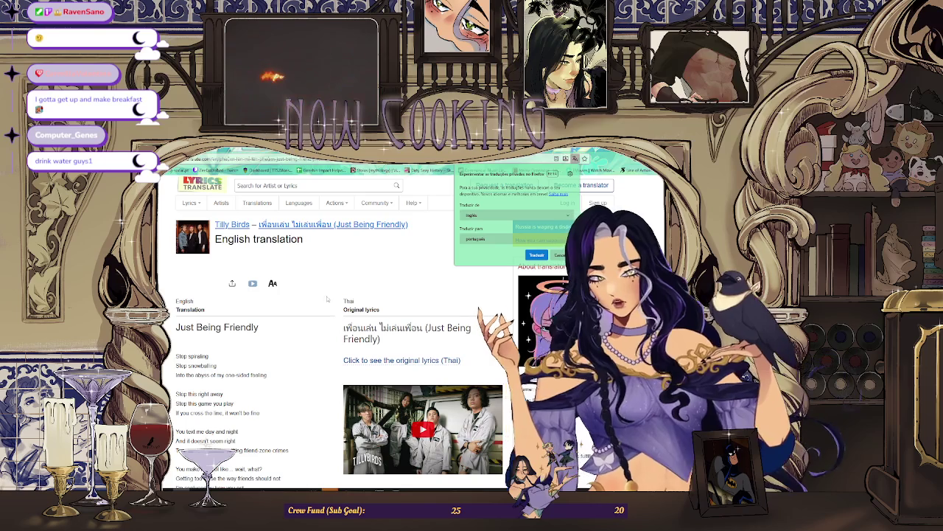
click(394, 362)
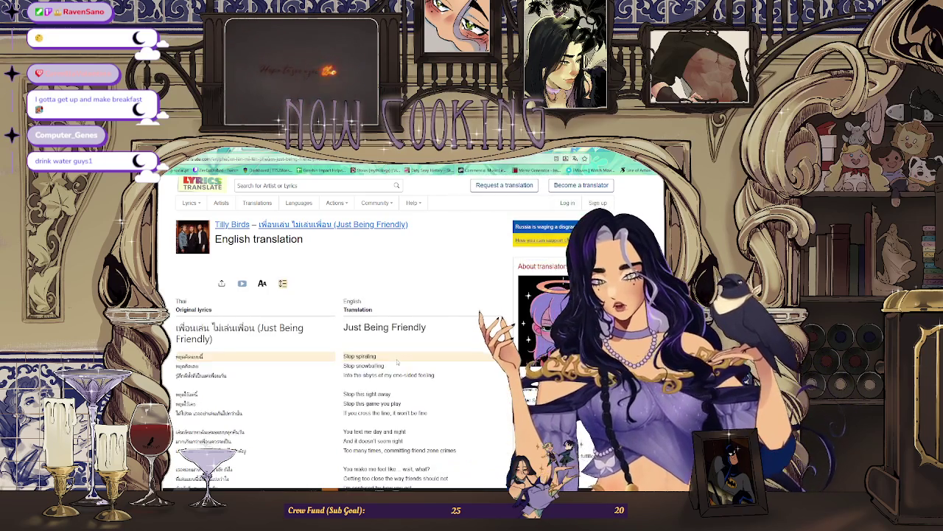
Skim the paired lyrics, then return to YouTube Music
scroll(391, 328, down, 3)
scroll(394, 330, up, 1)
scroll(396, 332, up, 3)
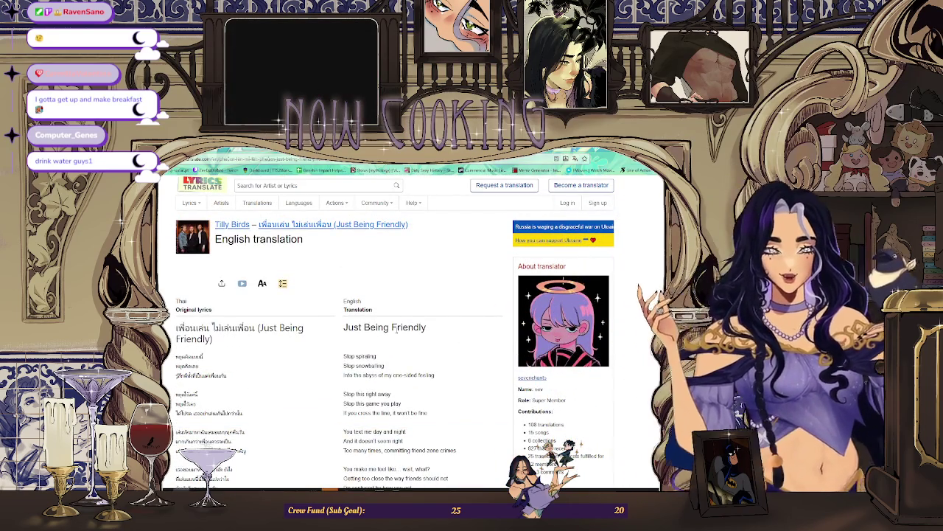
scroll(412, 221, down, 1)
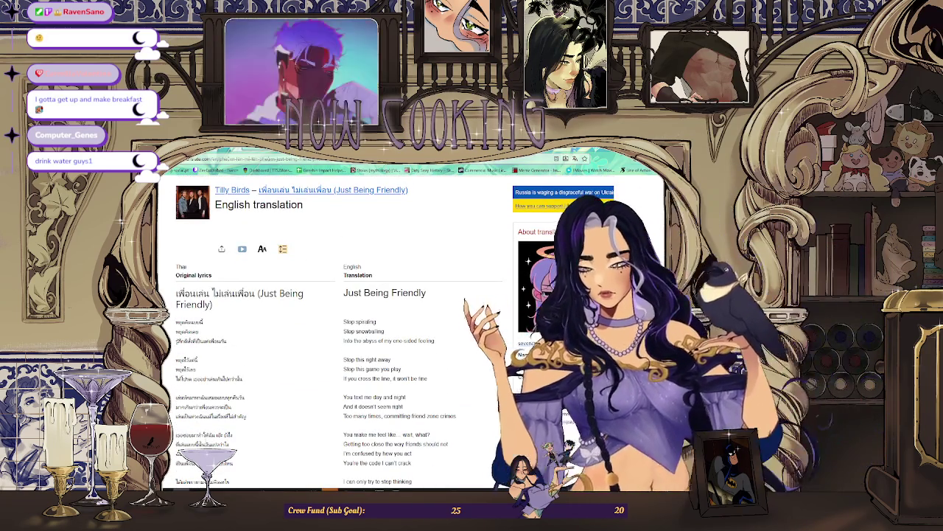
click(197, 159)
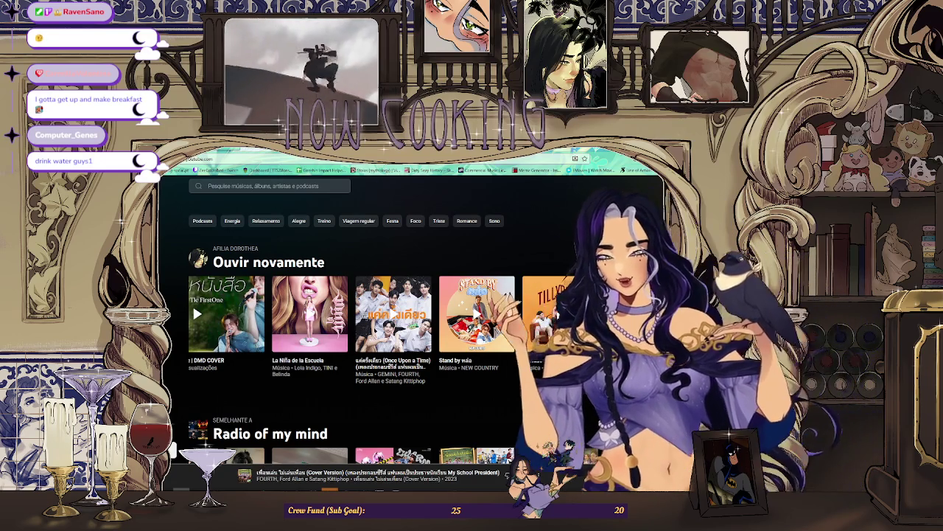
mouse_move(310, 313)
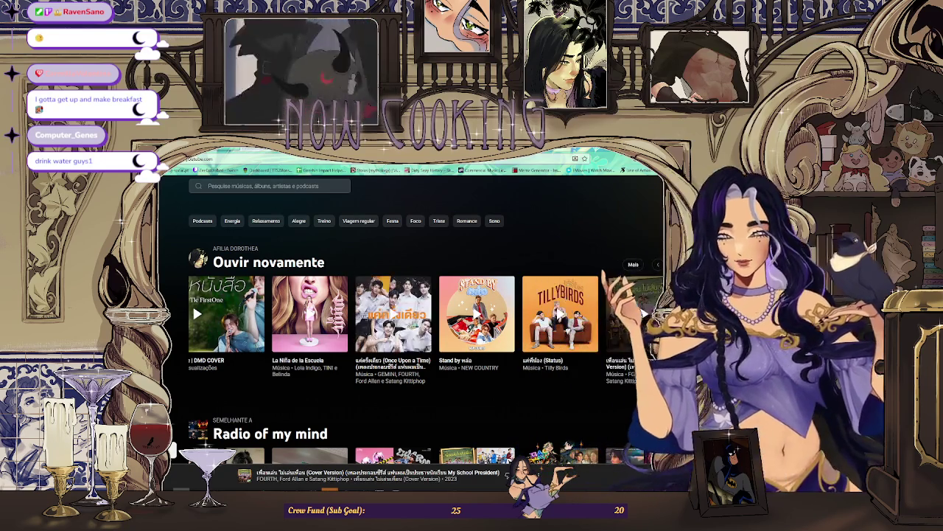
Return to the lyricstranslate.com tab with the Thai and English lyrics
click(273, 151)
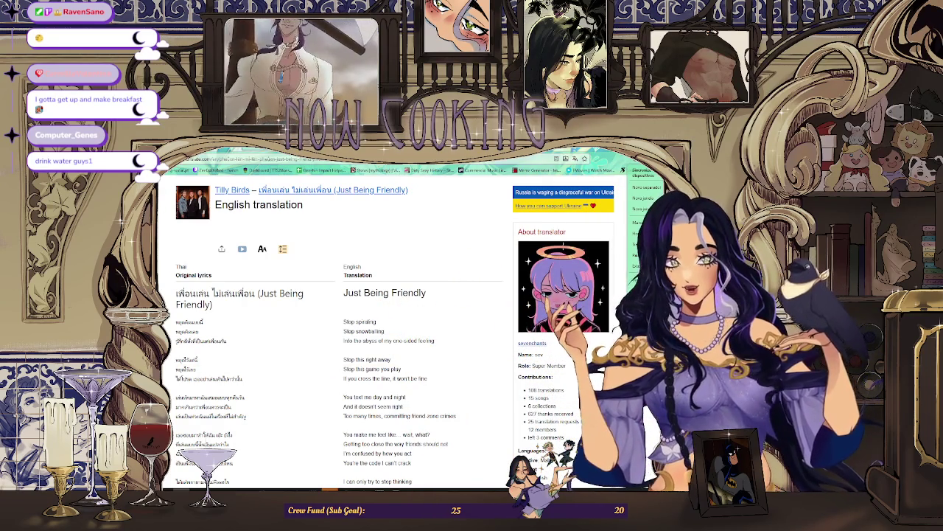
Zoom the lyrics page in and maximize the browser window
key(ctrl+plus)
key(ctrl+plus)
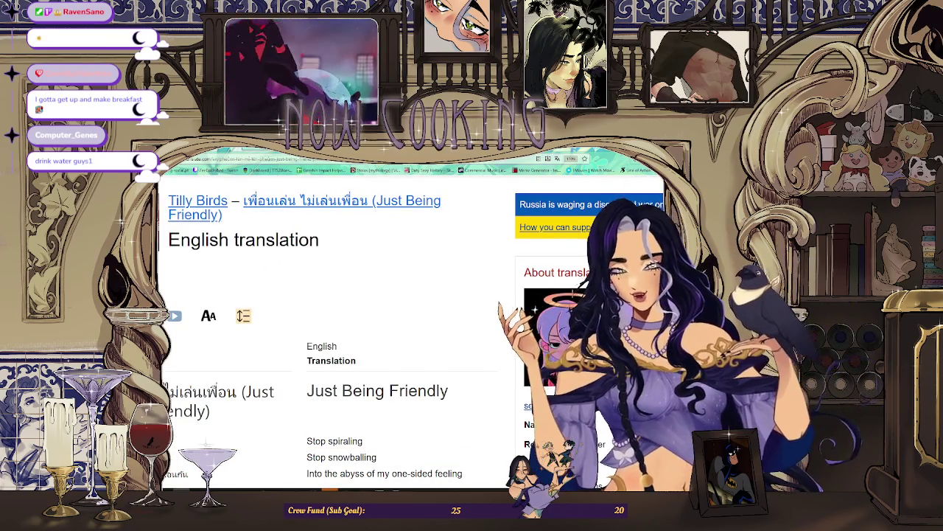
scroll(427, 380, down, 3)
scroll(427, 380, down, 2)
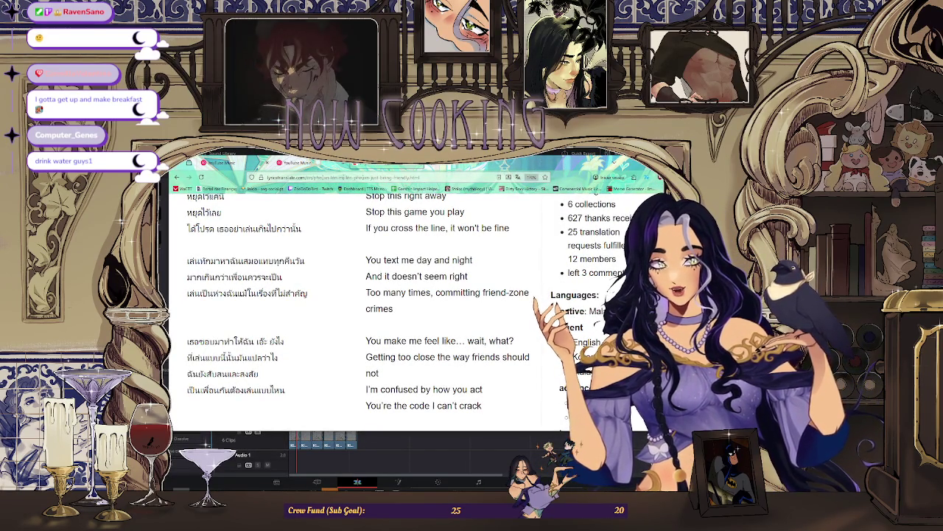
key(alt+Tab)
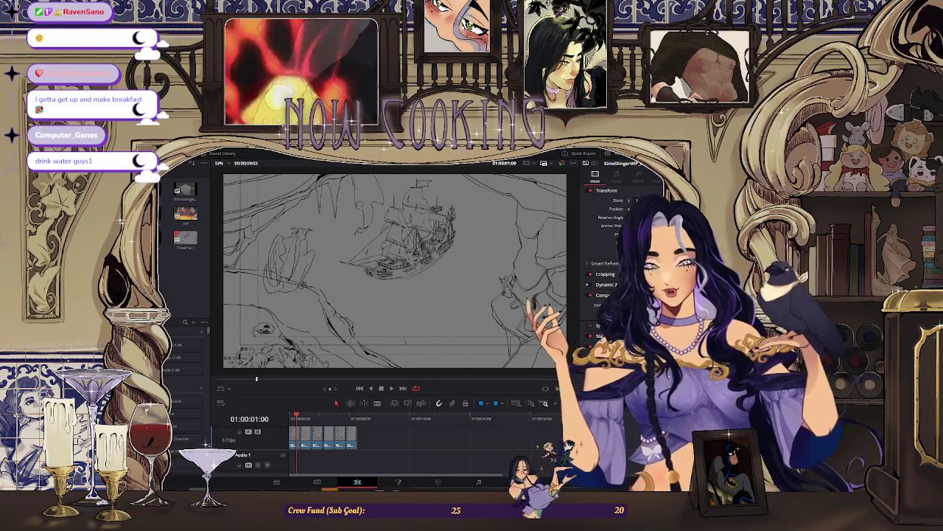
key(alt+Tab)
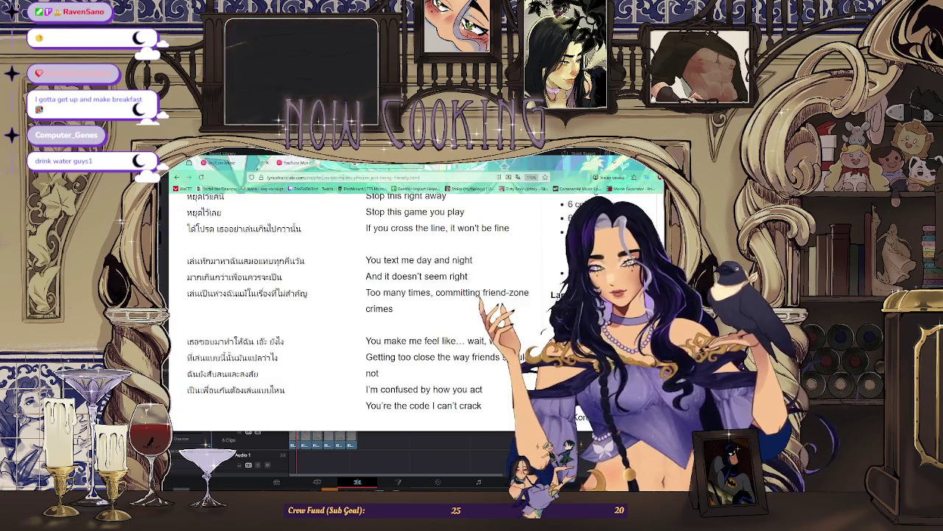
key(super+Up)
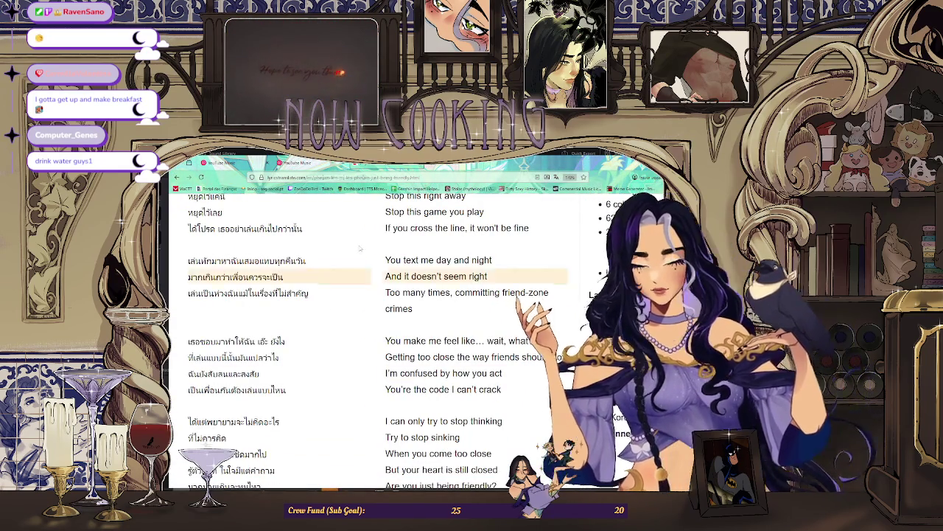
Select the first Thai word หยุด, narrowing it to a single character
scroll(413, 332, up, 5)
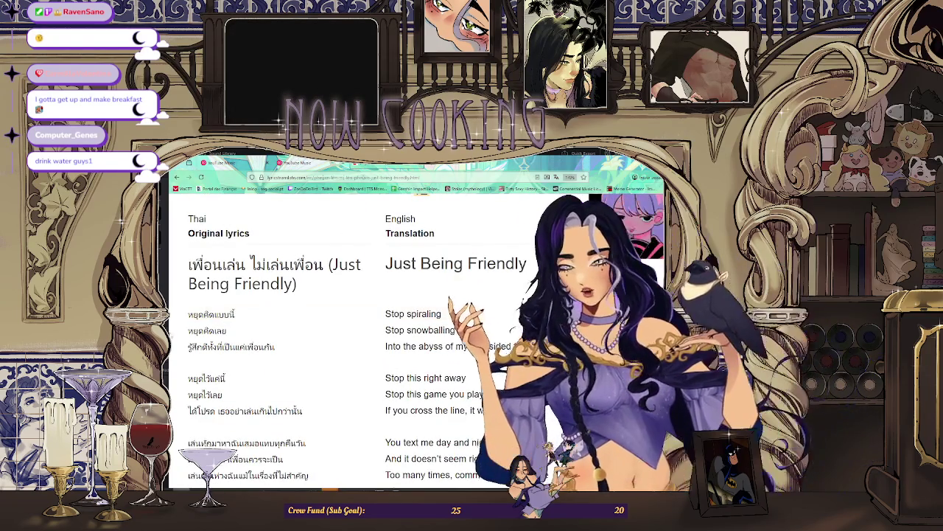
key(ctrl+a)
click(237, 302)
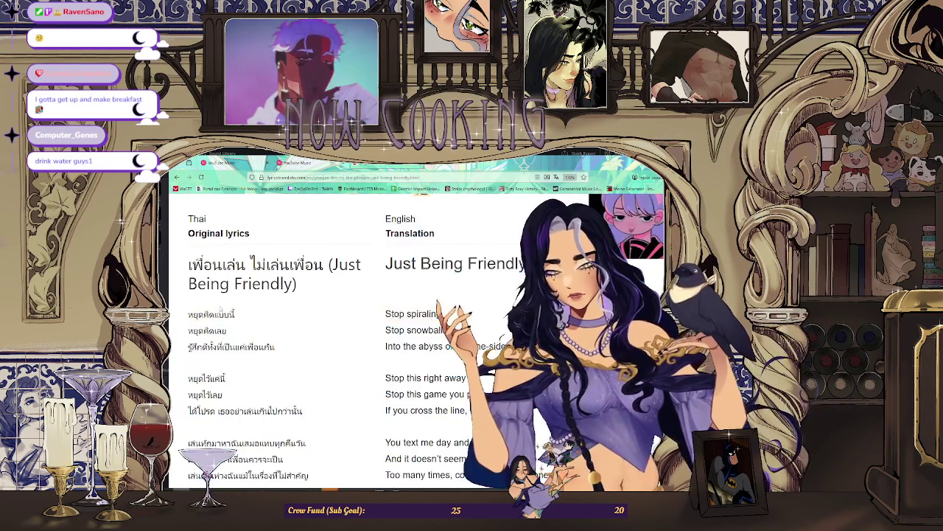
drag(198, 314, 203, 313)
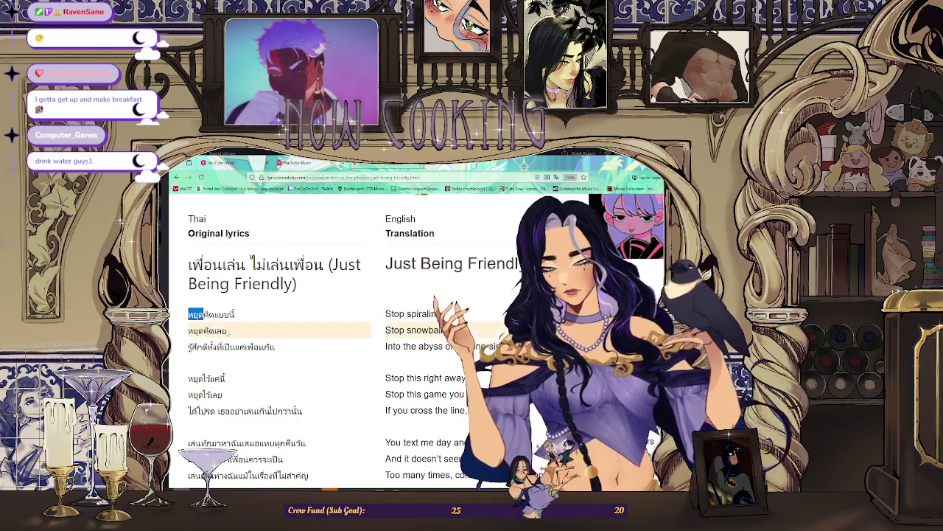
drag(204, 314, 210, 314)
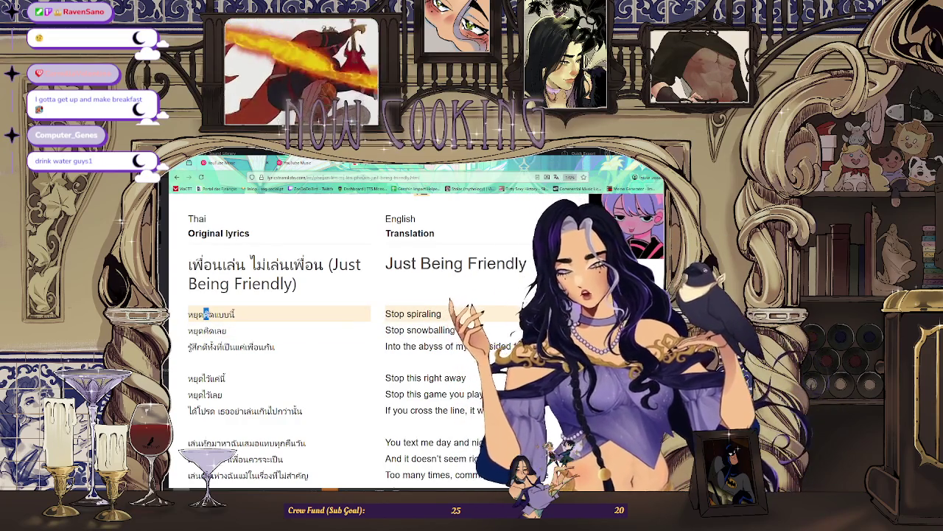